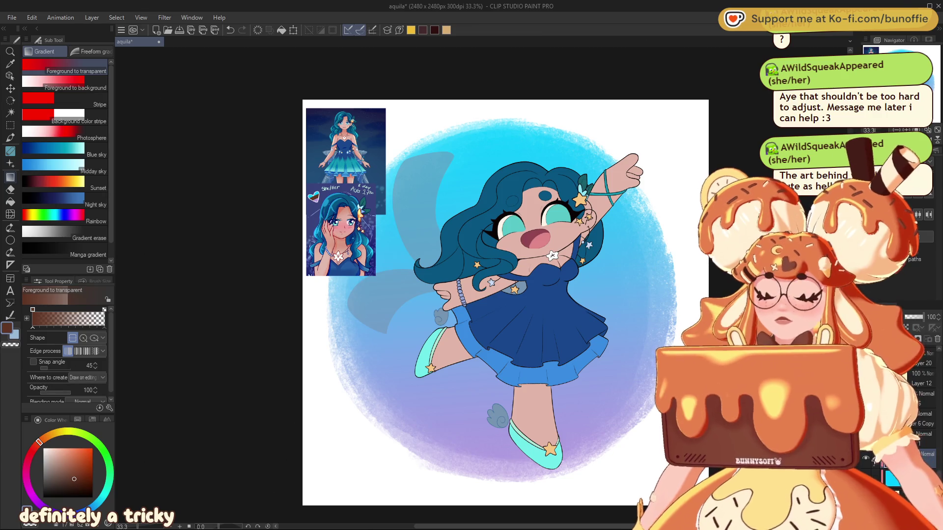
Zoom to 50% on the character, pick a darker dusty-rose skin tone, and switch to the Brush tool.
key("ctrl+plus")
left_click_drag(933, 57, 927, 56)
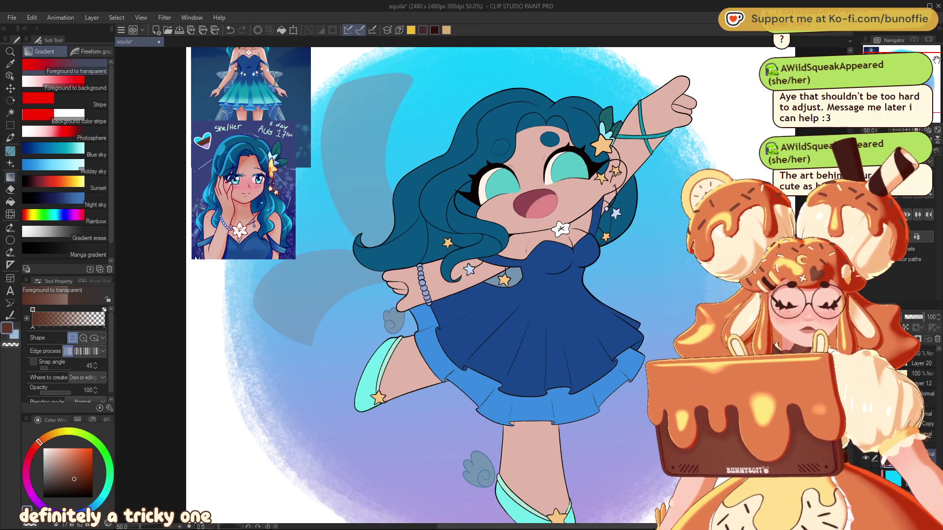
left_click_drag(927, 56, 940, 57)
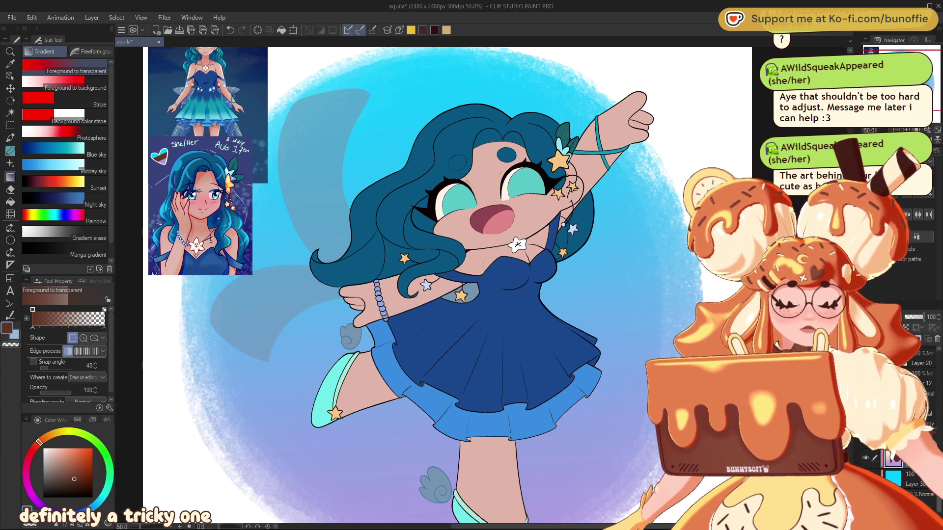
scroll(923, 383, "down", 3)
scroll(933, 417, "down", 3)
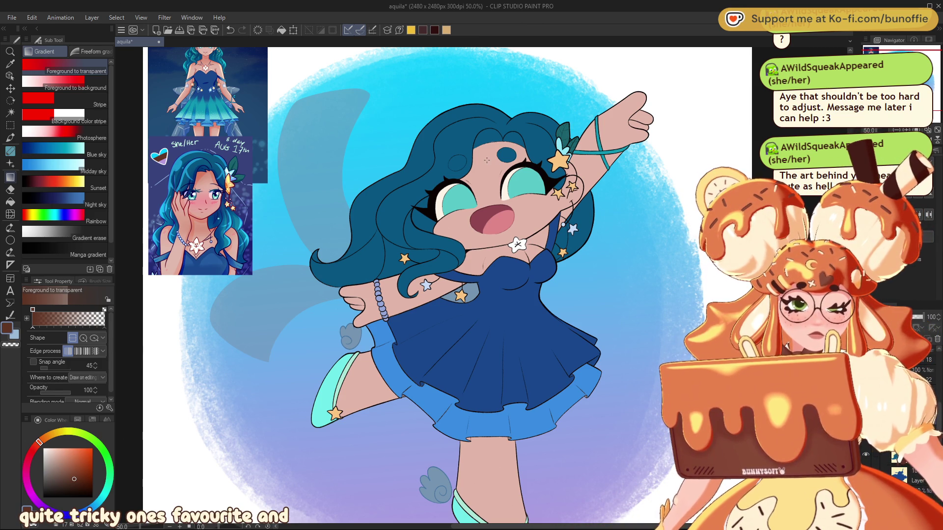
left_click(478, 176, "alt")
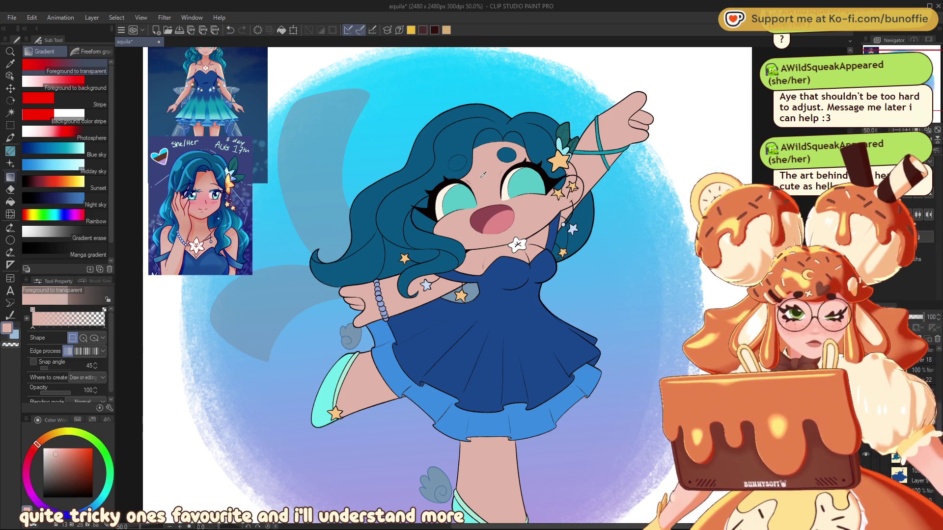
left_click(67, 460)
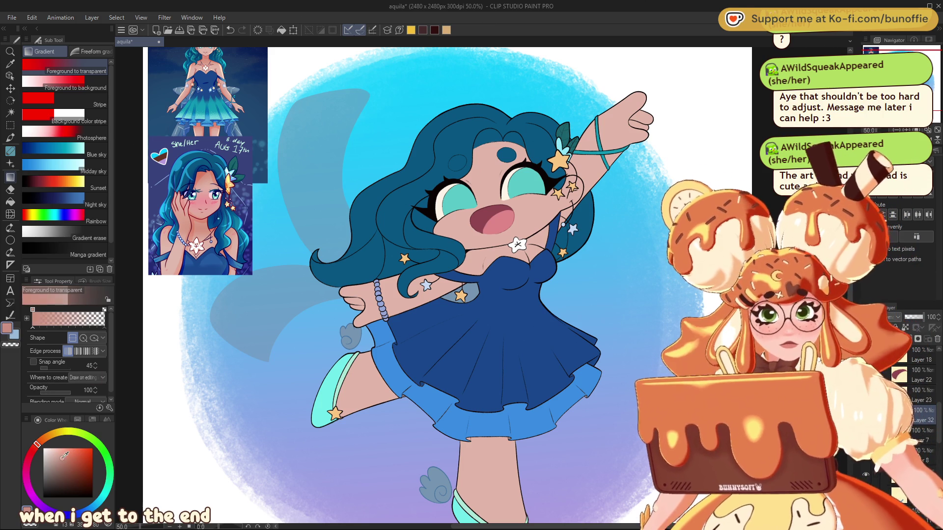
left_click(68, 462)
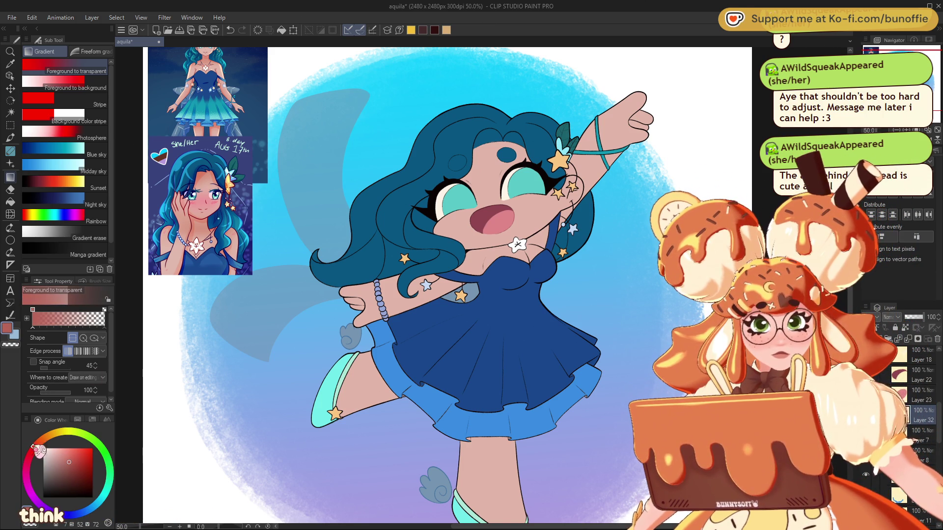
left_click(10, 137)
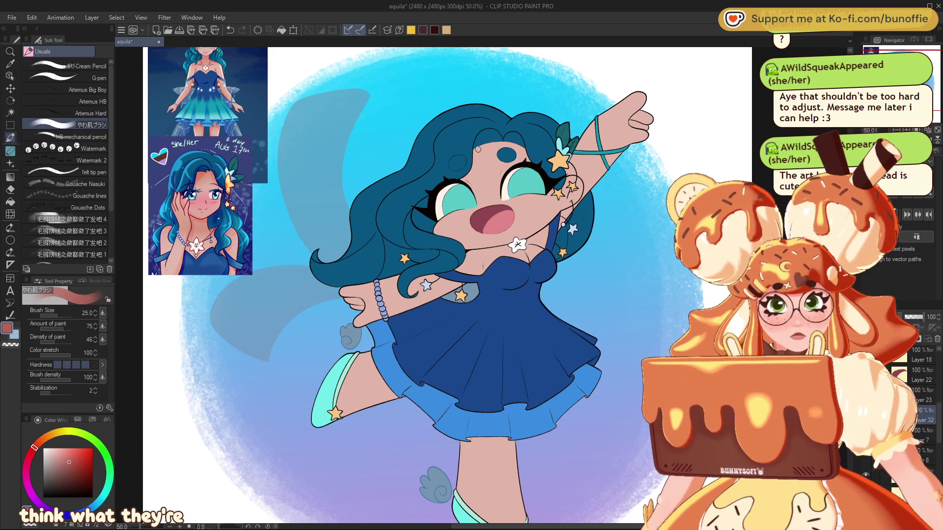
Paint dusty-rose shading on the forehead under the hairline and on the raised hand's fingers.
left_click_drag(475, 170, 478, 146)
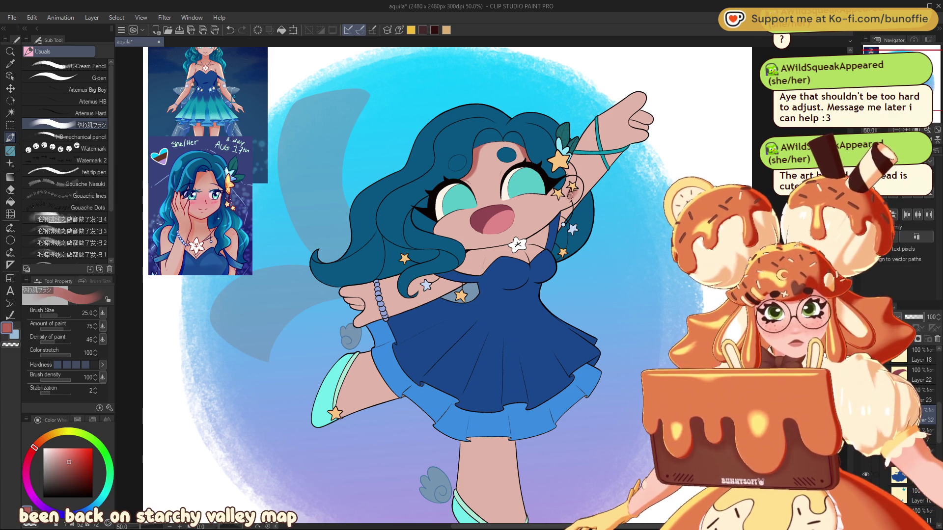
key("c")
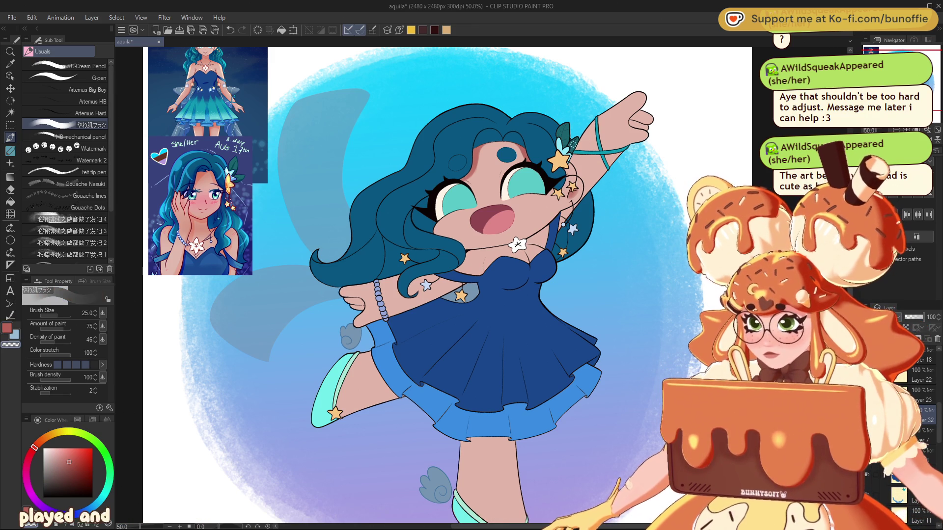
key("c")
left_click_drag(533, 154, 285, 181)
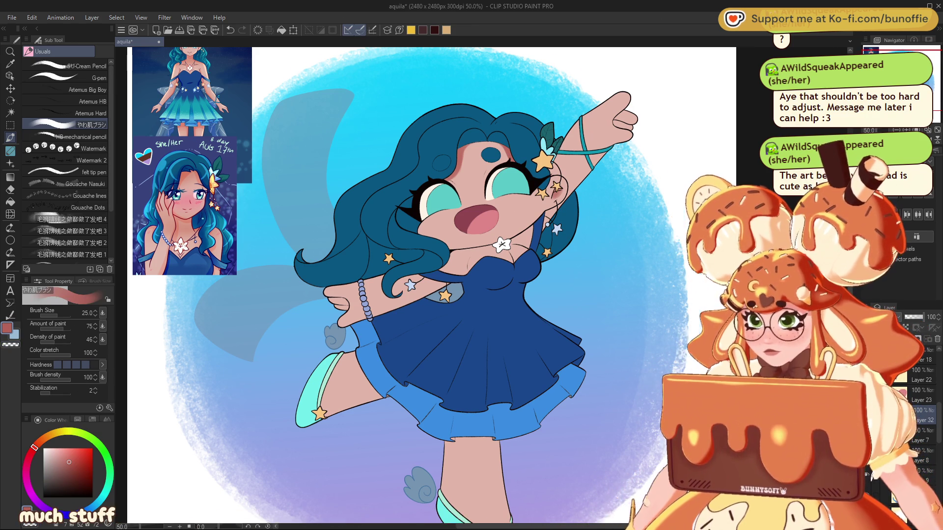
mouse_move(400, 140)
left_mouse_down()
mouse_move(384, 152)
mouse_move(400, 145)
left_mouse_up()
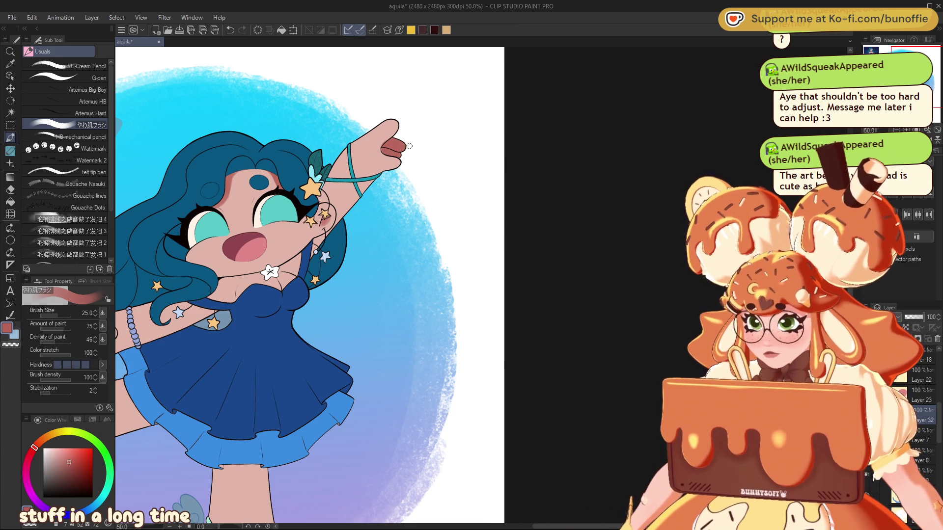
Switch to the transparent colour and pan down to show the legs and lower skirt.
key("c")
key("c")
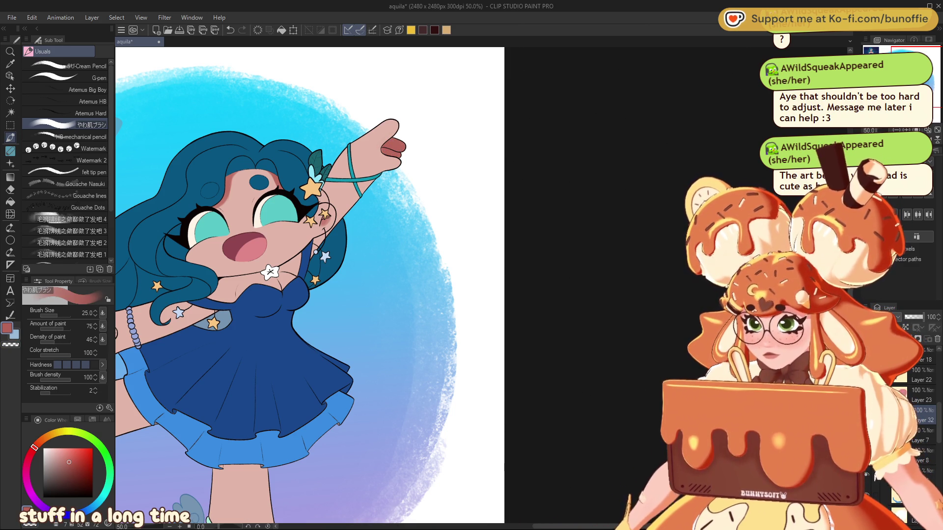
left_click_drag(246, 295, 467, 167)
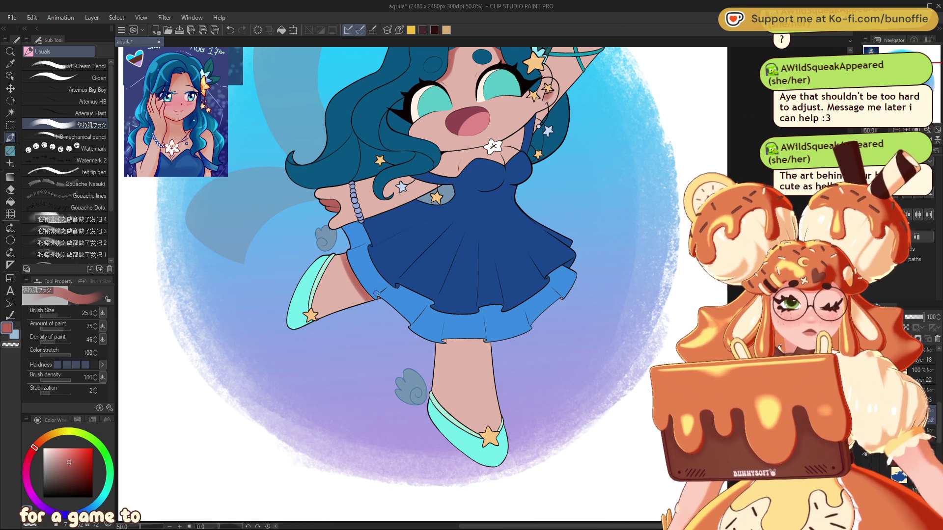
Brush a dusty-rose shadow on the leg under the skirt hem, erasing part of it with transparent colour.
left_click_drag(448, 345, 491, 345)
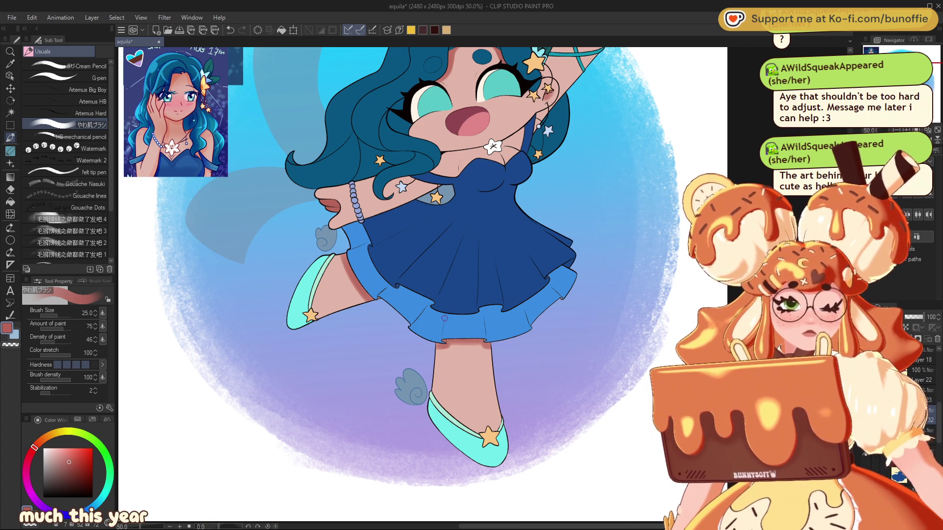
key("c")
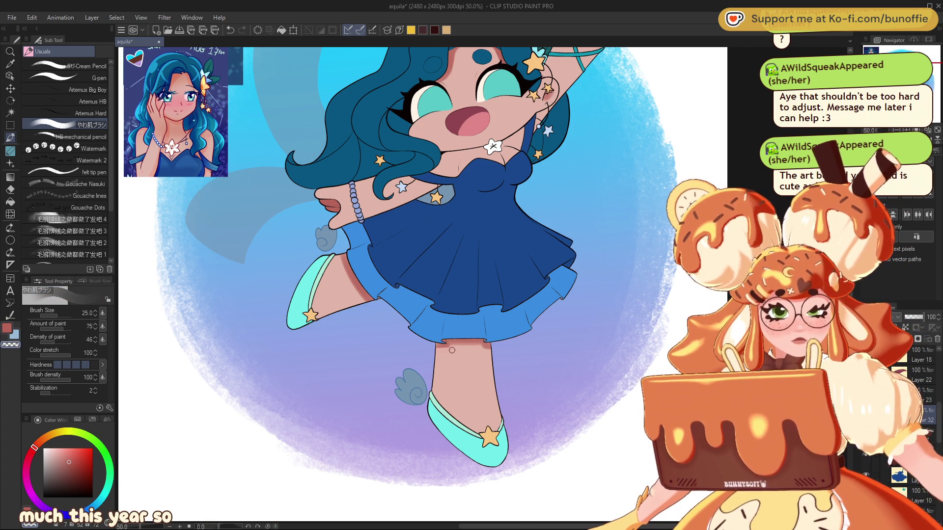
left_click_drag(451, 350, 470, 346)
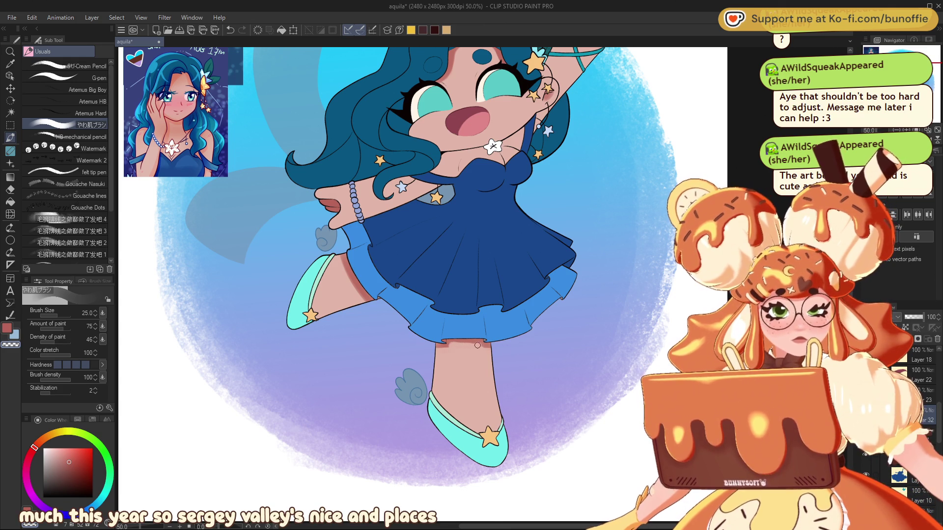
key("c")
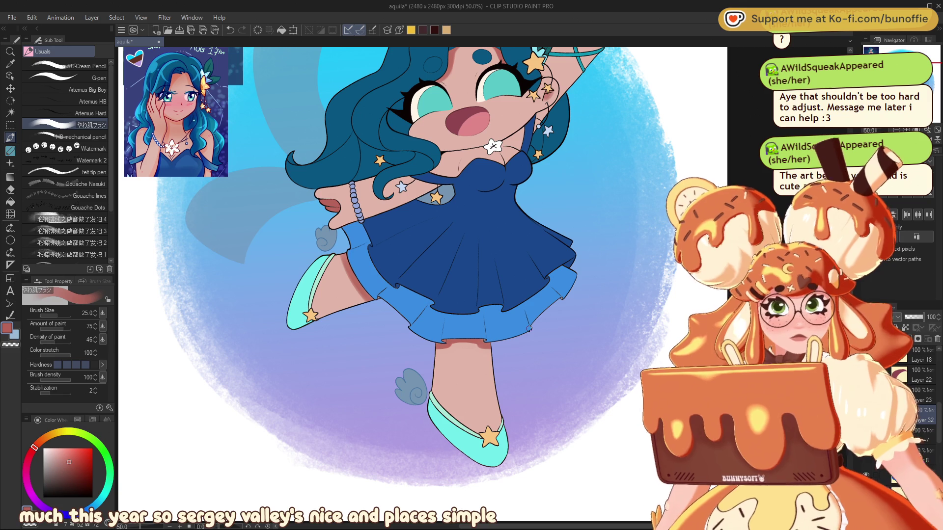
left_click_drag(529, 329, 442, 206)
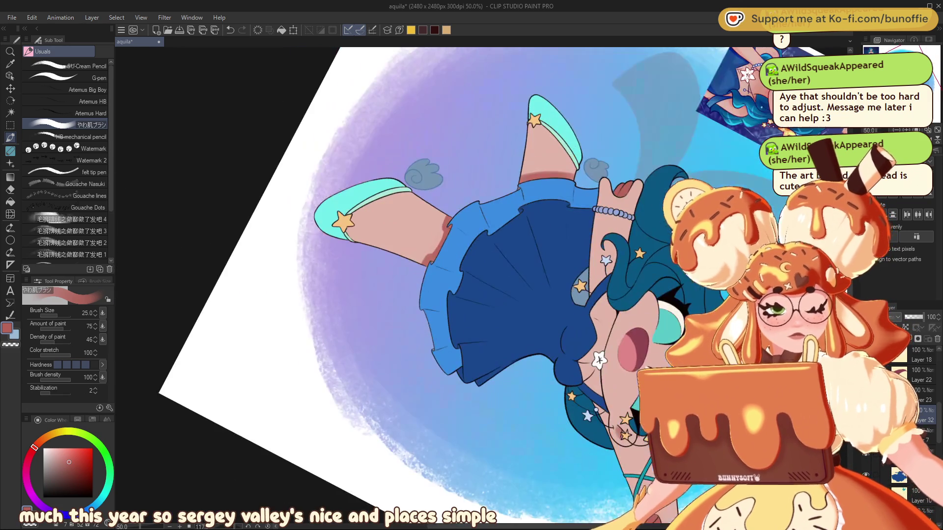
Reset the canvas rotation to 0° so the view is upright.
key("ctrl+@")
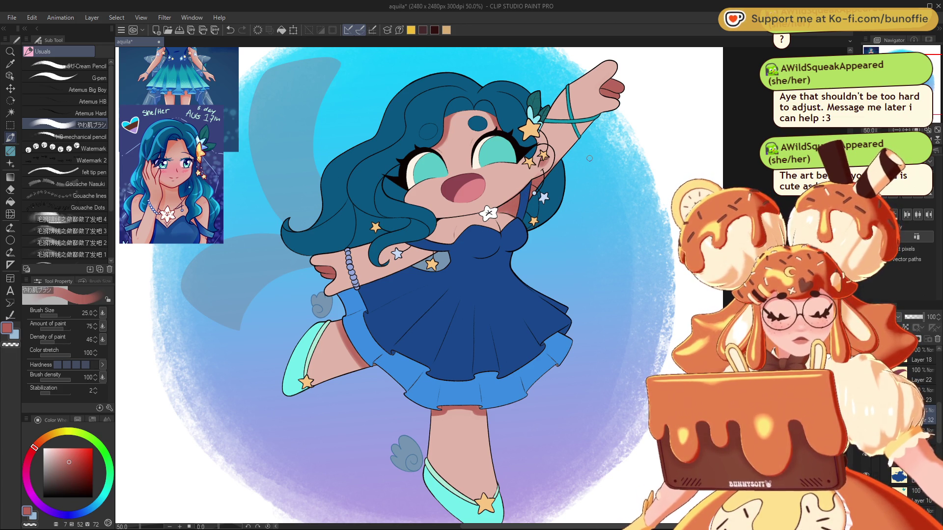
Reduce the brush size from 25 to 15 and nudge the canvas view slightly.
key("space")
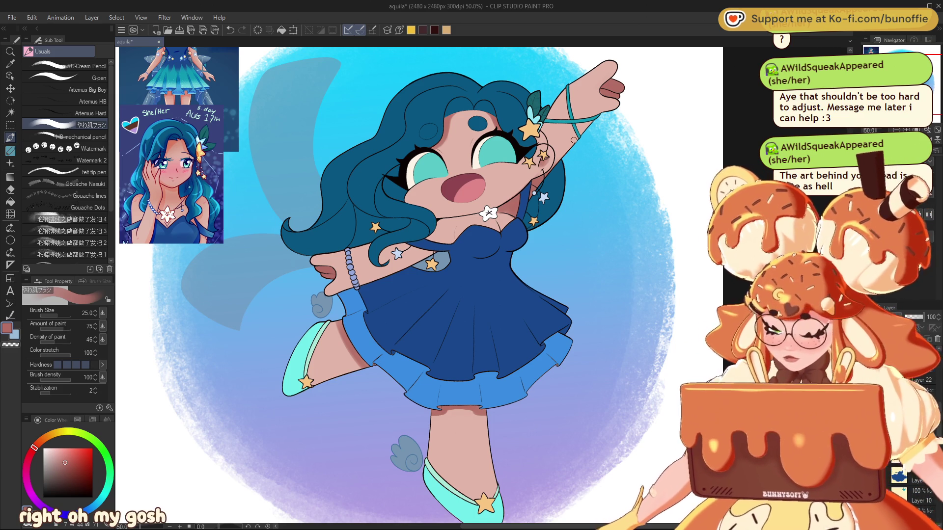
key("bracketleft")
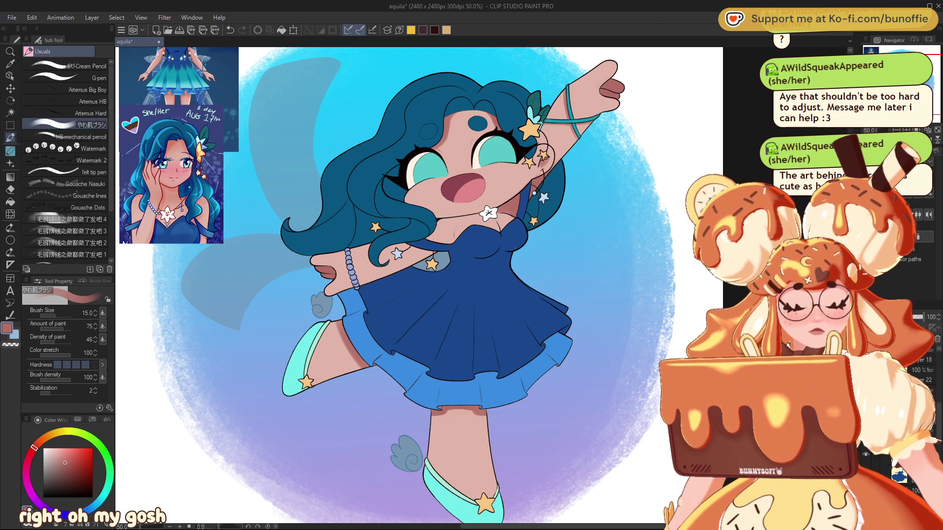
left_click_drag(393, 246, 385, 265)
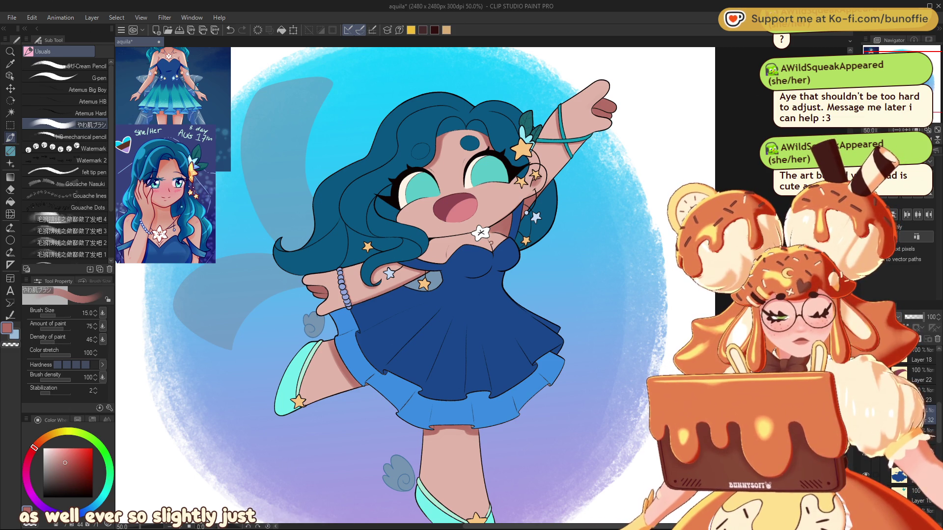
mouse_move(490, 242)
left_mouse_down()
mouse_move(482, 277)
mouse_move(376, 277)
left_mouse_up()
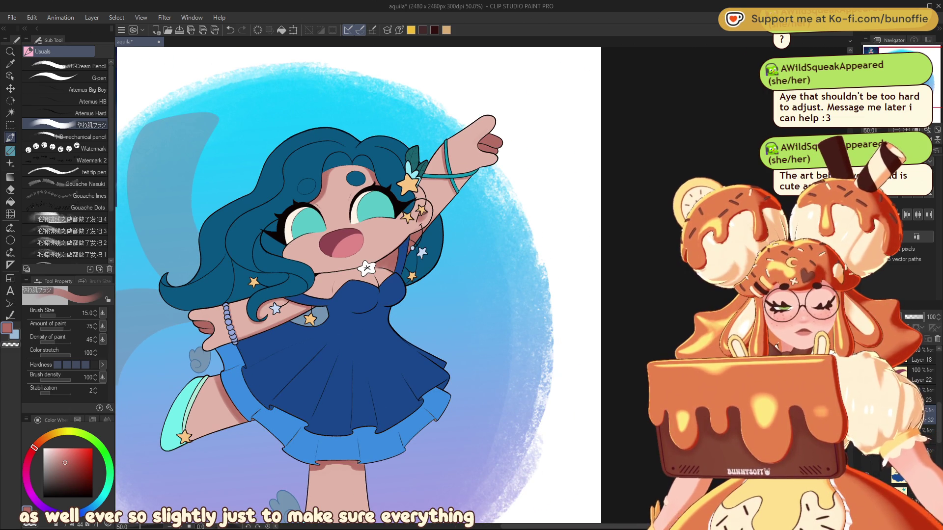
Set the brush size to 17, toggle the transparent colour off again, and zoom in on the character.
key("bracketleft")
key("bracketleft")
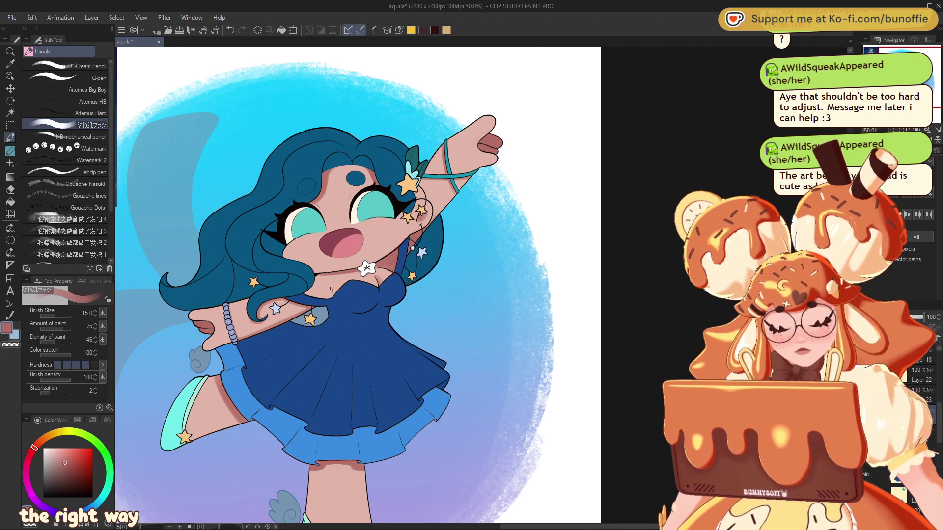
key("bracketright")
key("bracketright")
key("bracketright")
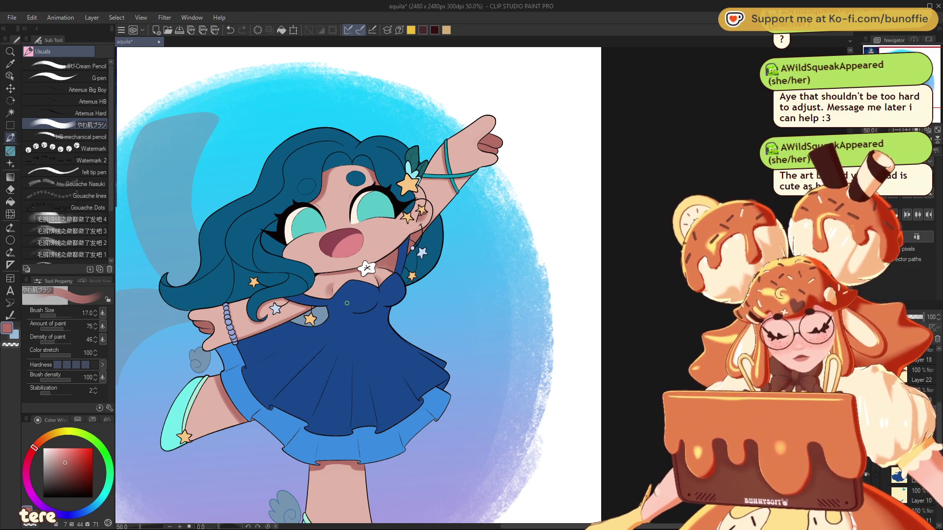
key("c")
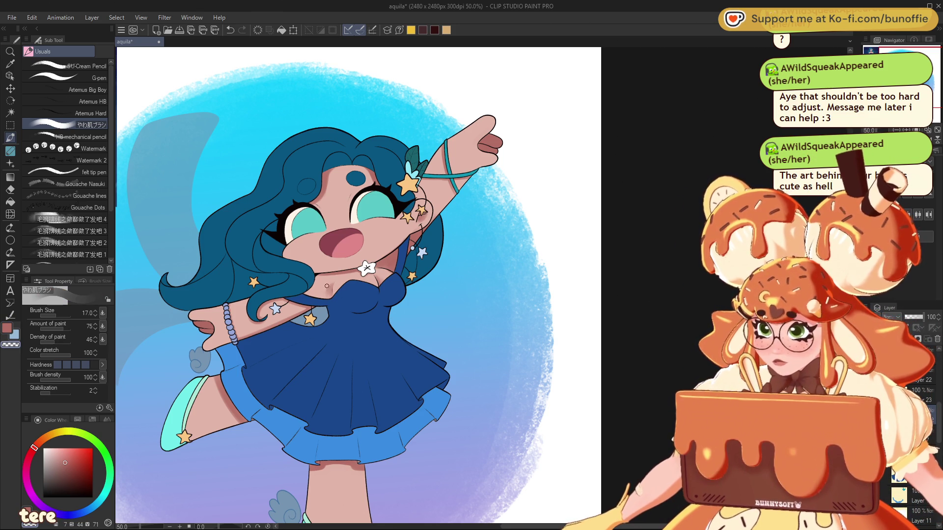
key("c")
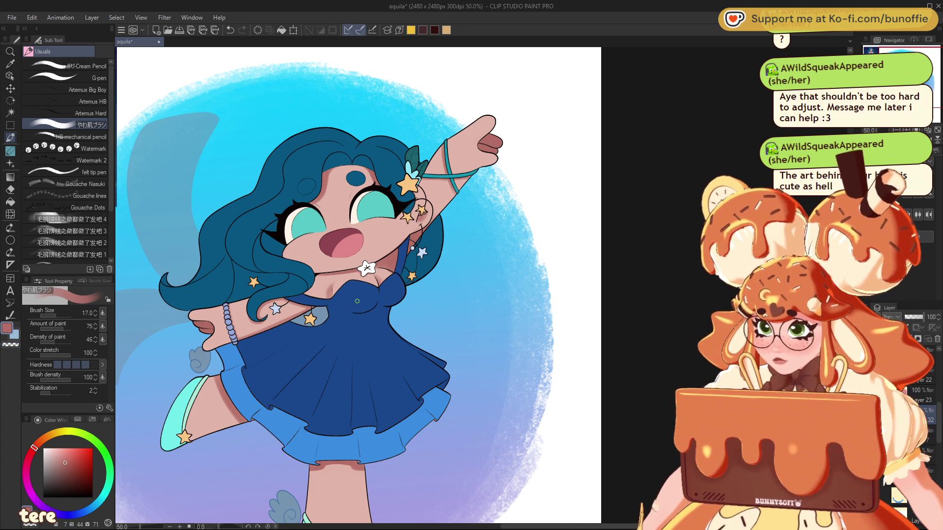
scroll(357, 301, "up", 2)
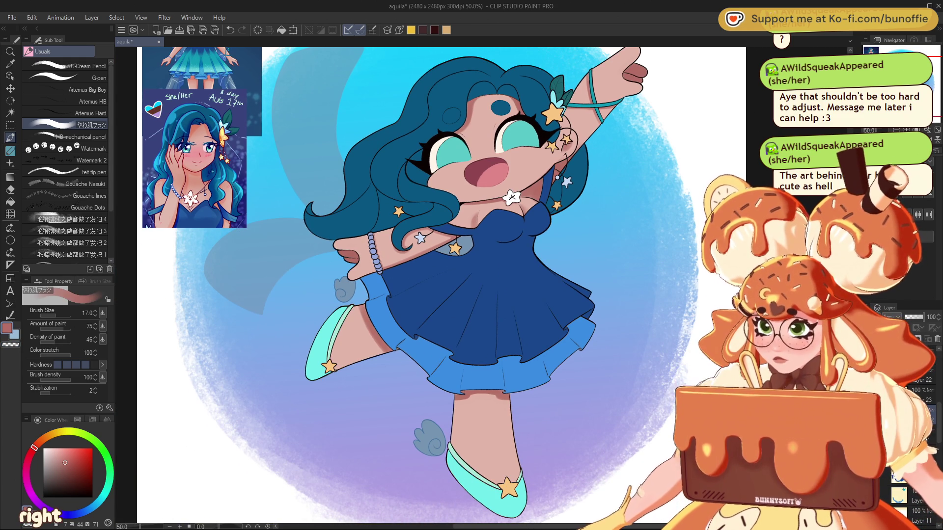
Lasso-select the raised leg for a gradient, then clear that selection.
left_click(10, 126)
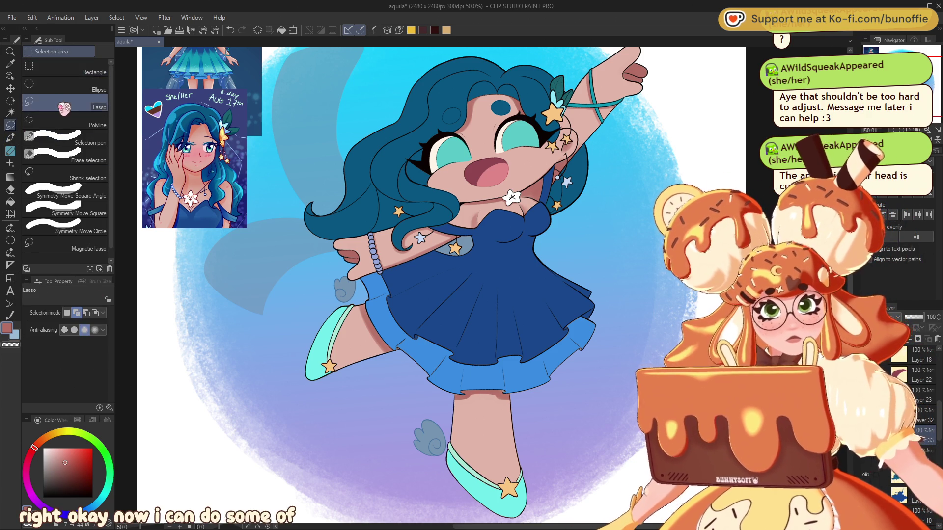
left_click_drag(386, 296, 436, 315)
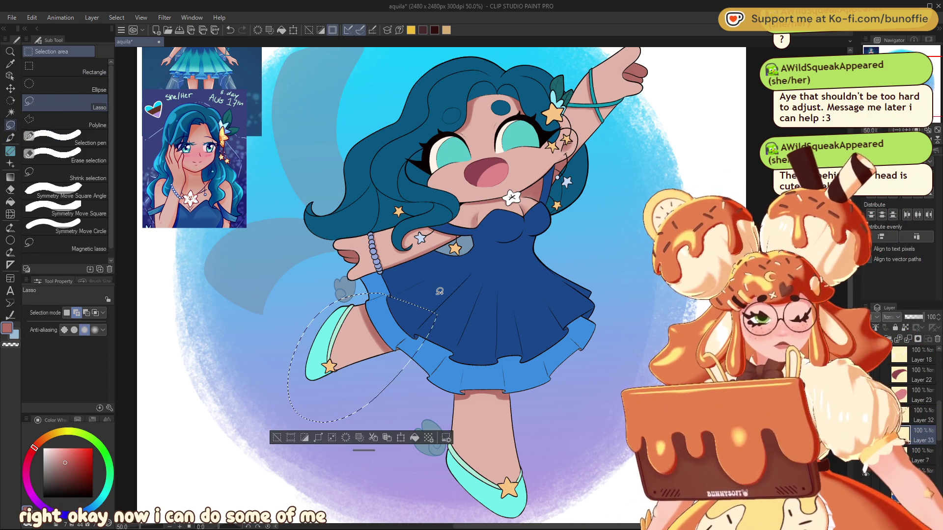
left_click(11, 178)
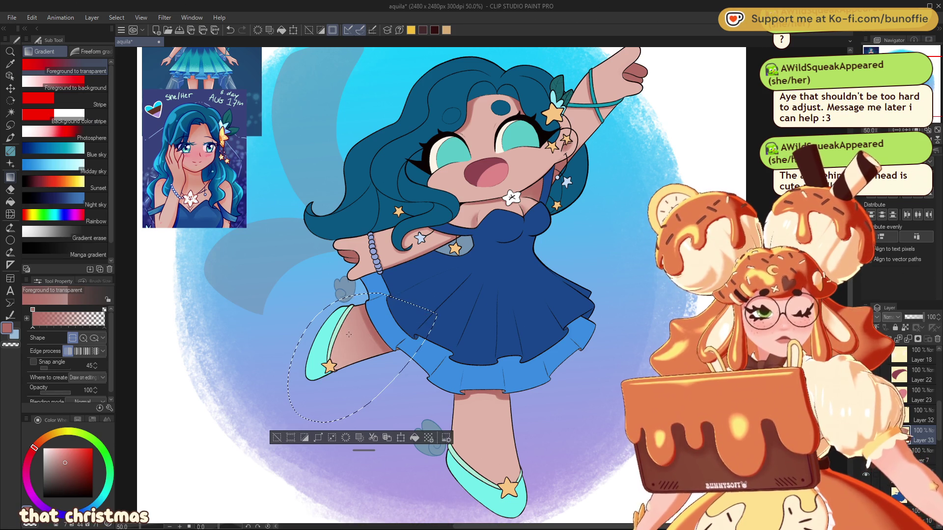
key("ctrl+d")
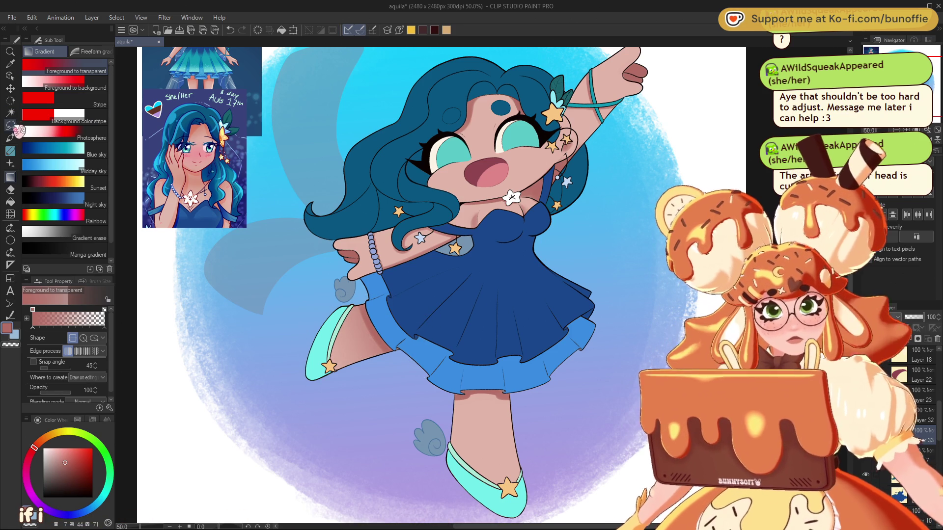
Lasso the standing leg and shade its top with a Foreground-to-transparent gradient fading toward the shoe.
left_click(10, 125)
left_click_drag(570, 415, 545, 366)
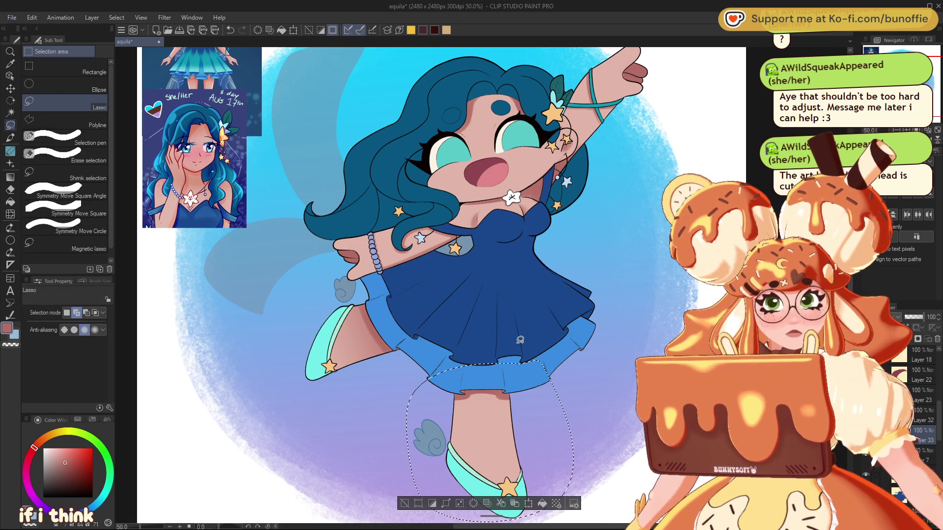
left_click(11, 133)
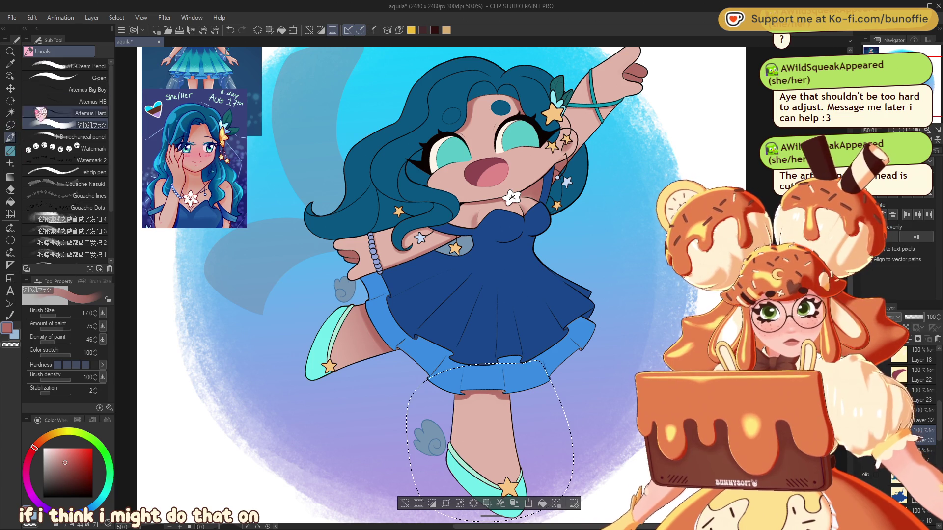
left_click(10, 127)
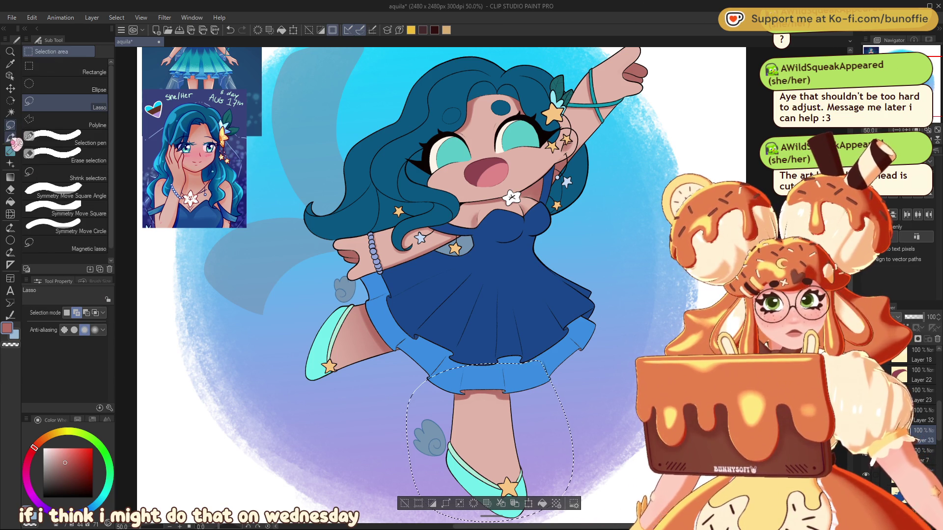
left_click(10, 177)
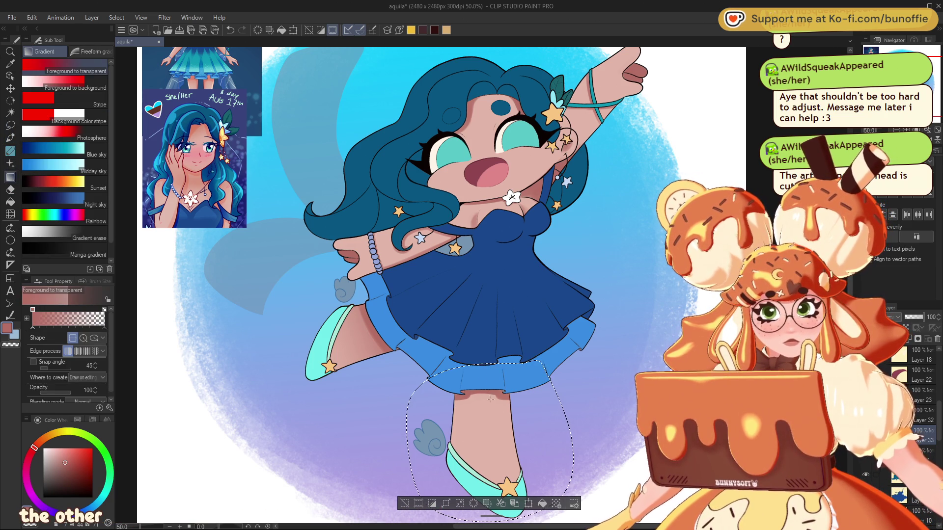
left_click_drag(497, 409, 488, 481)
key("ctrl+d")
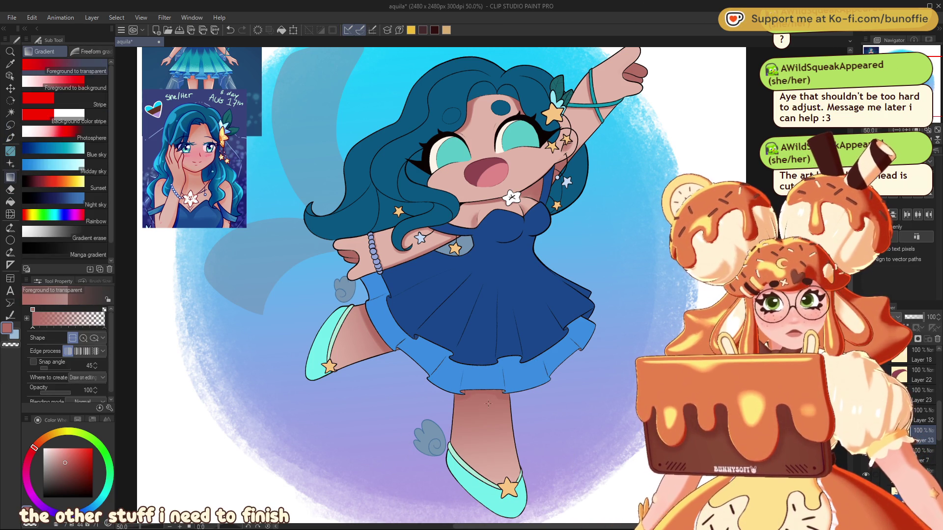
key("ctrl+z")
key("ctrl+z")
left_click_drag(497, 393, 490, 438)
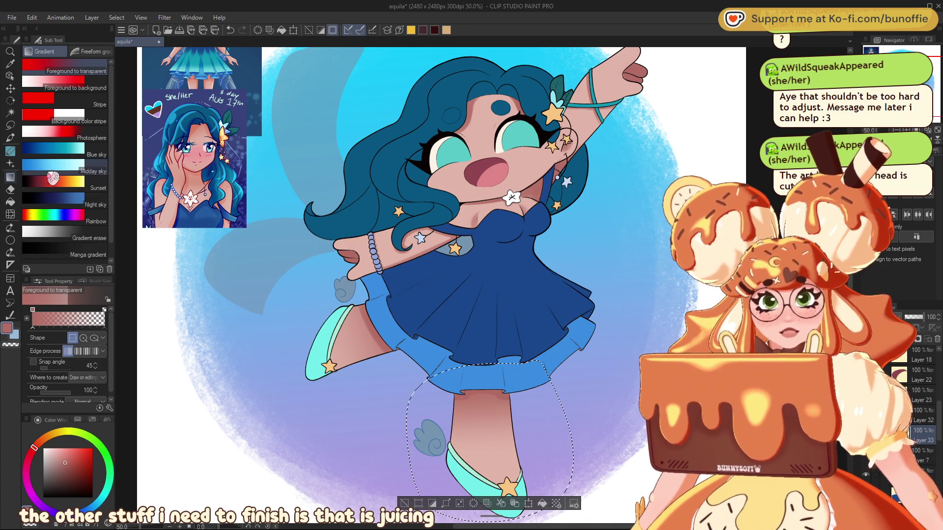
left_click(411, 505)
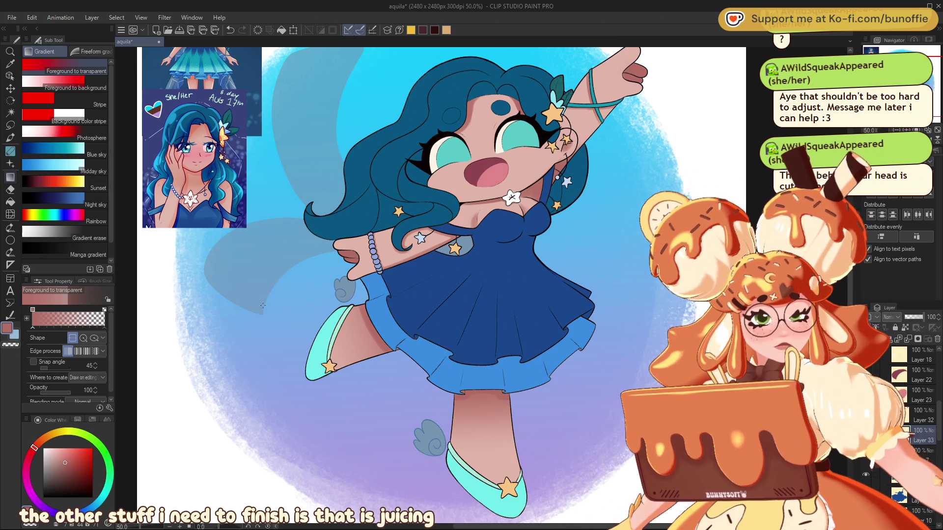
left_click(10, 125)
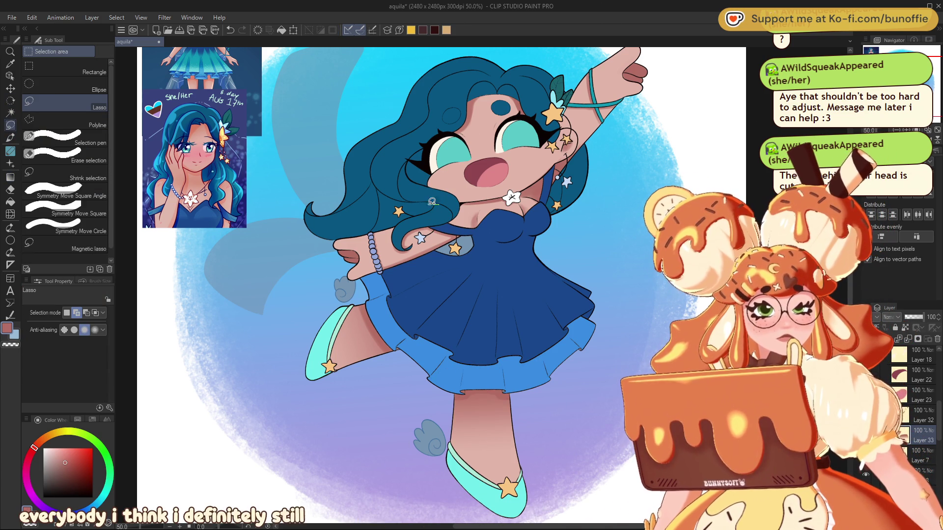
Lasso-select the outstretched arm and shade it with a Foreground-to-transparent gradient.
left_click_drag(438, 204, 330, 279)
left_click_drag(482, 230, 478, 238)
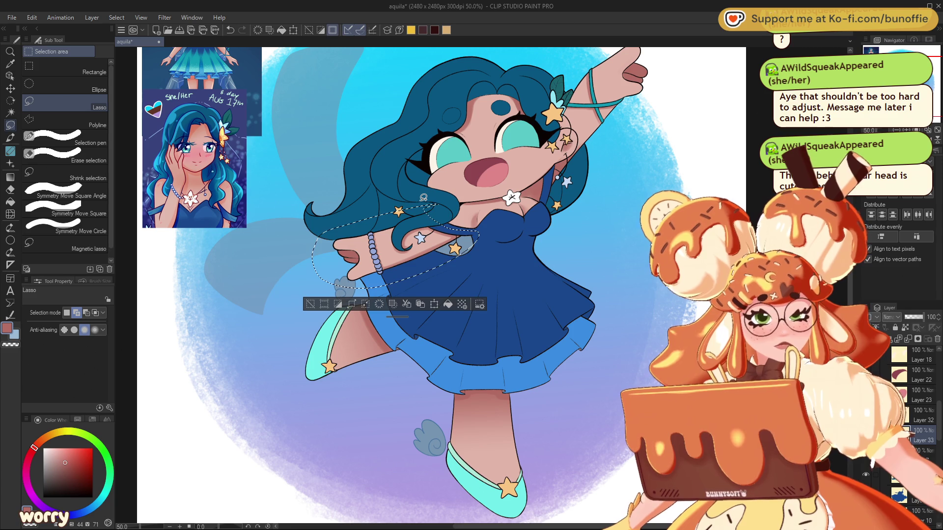
left_click(10, 177)
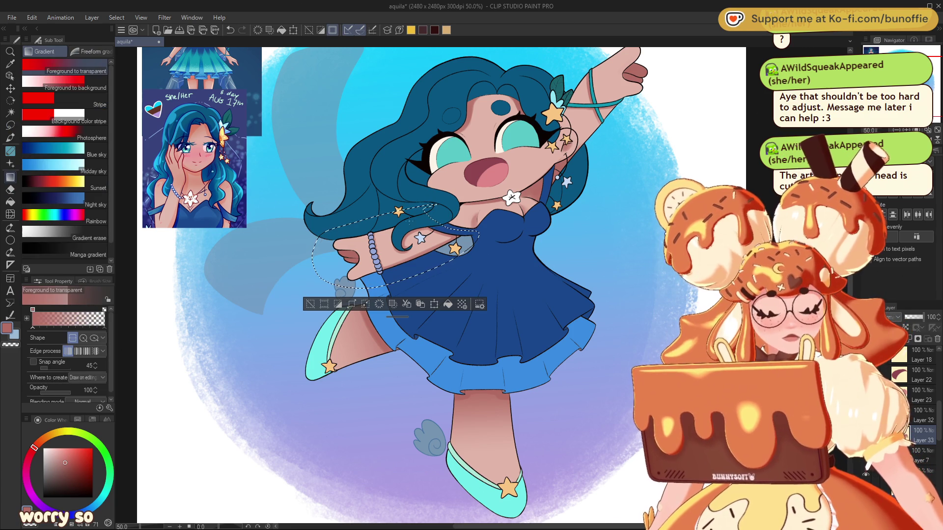
left_click_drag(432, 231, 388, 260)
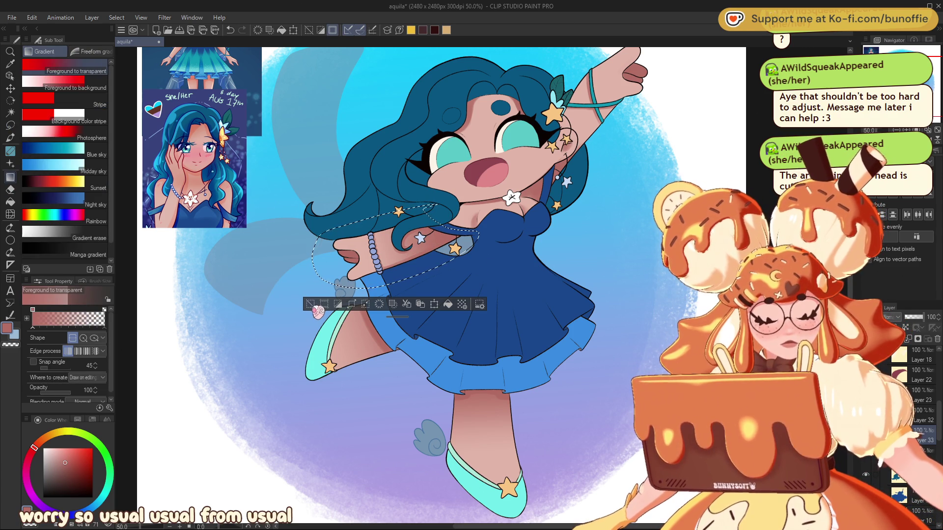
left_click(309, 304)
Lasso-select the chest above the dress and shade it with a gradient.
left_click(10, 125)
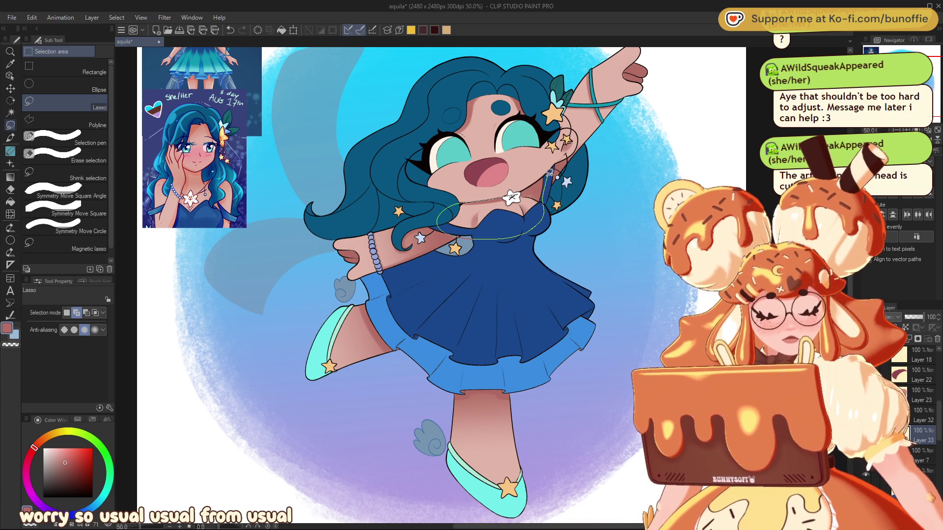
left_click_drag(539, 178, 519, 188)
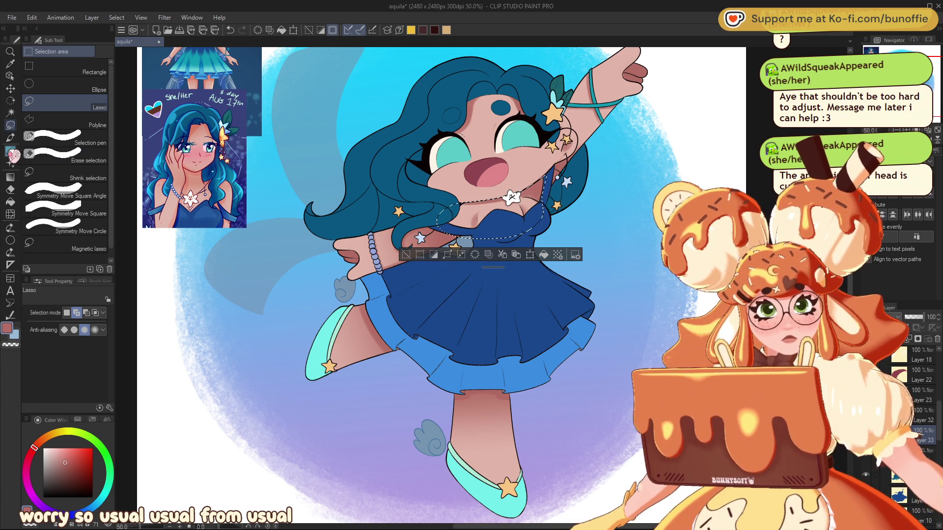
left_click(10, 177)
left_click_drag(427, 207, 511, 218)
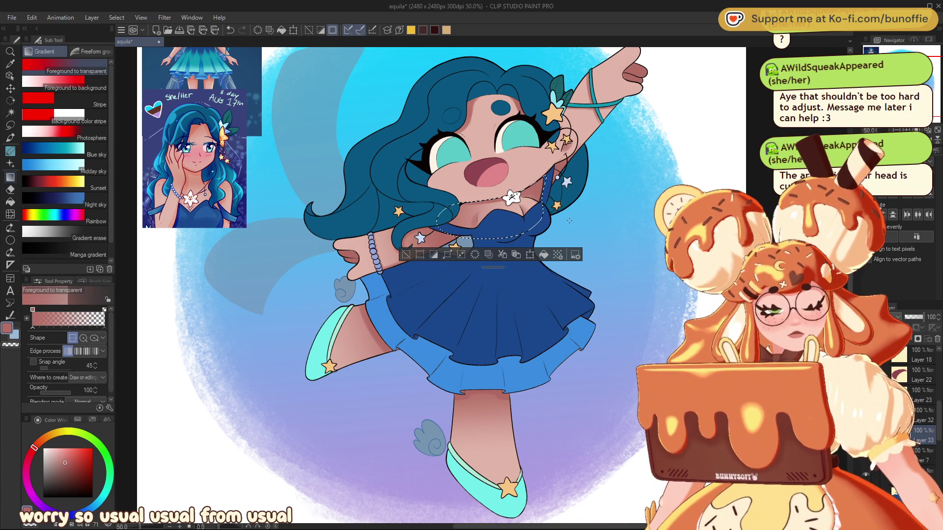
left_click(406, 256)
key("m")
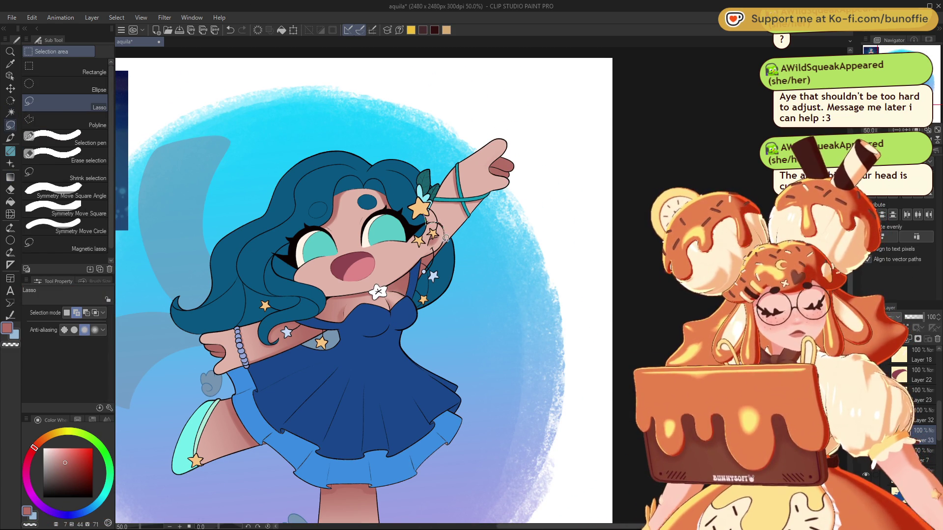
Lasso the raised arm for a gradient, then clear the selection.
left_click_drag(503, 219, 442, 183)
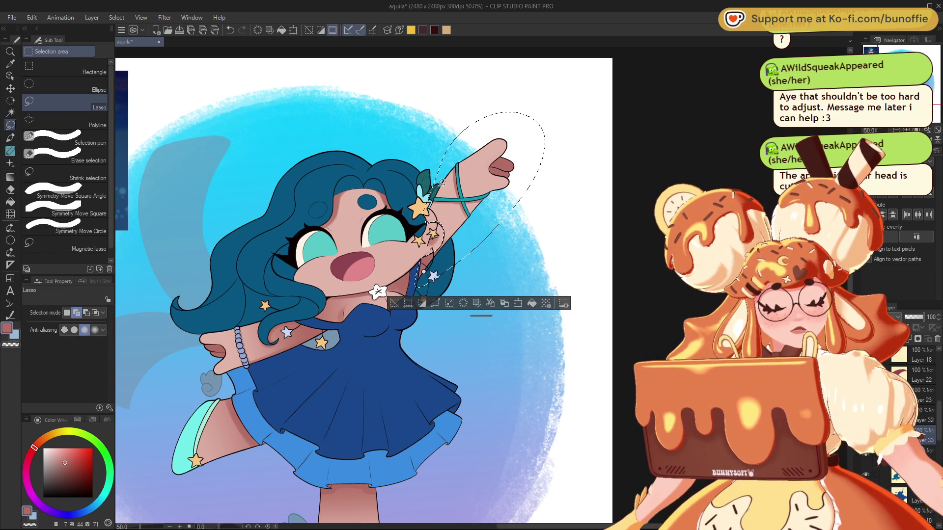
key("g")
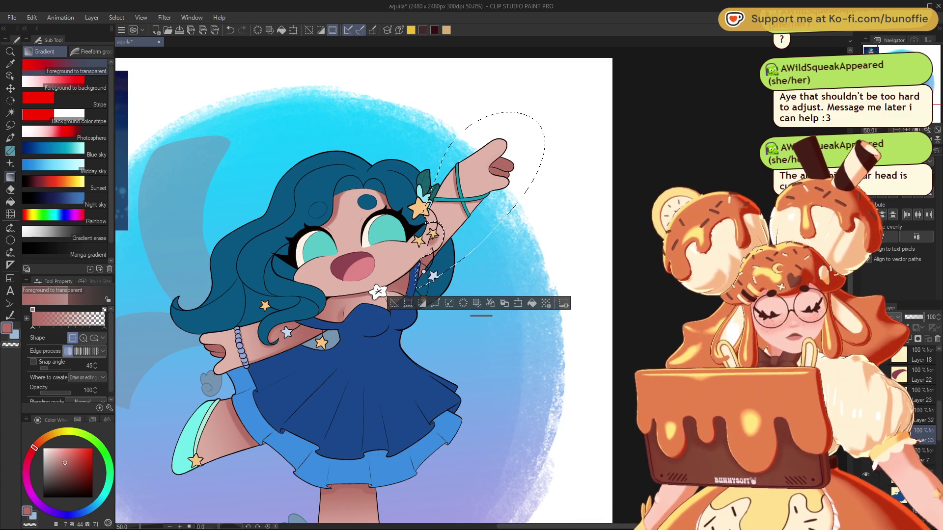
key("ctrl+d")
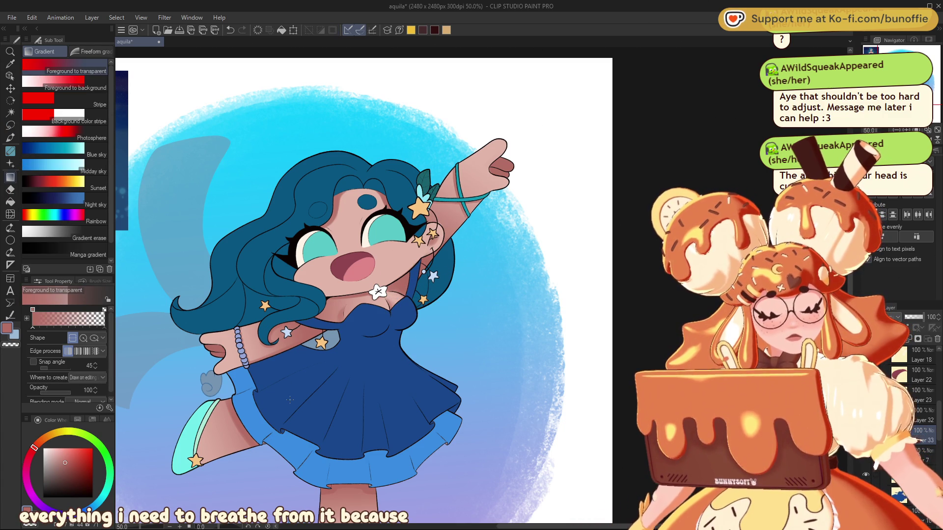
Lasso the head, lay a gradient shade across the face, and set layer opacity to 33.
left_click(10, 124)
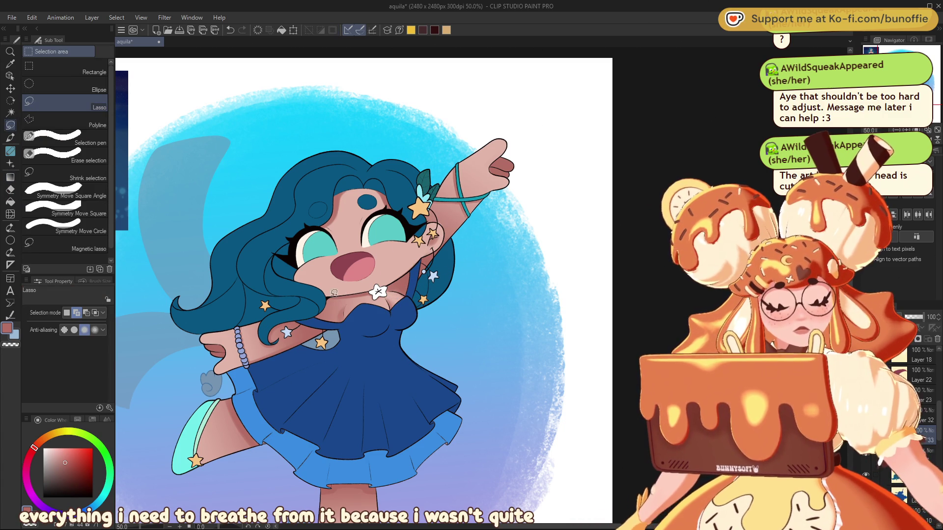
mouse_move(327, 293)
left_mouse_down()
mouse_move(411, 272)
mouse_move(447, 233)
mouse_move(322, 295)
left_mouse_up()
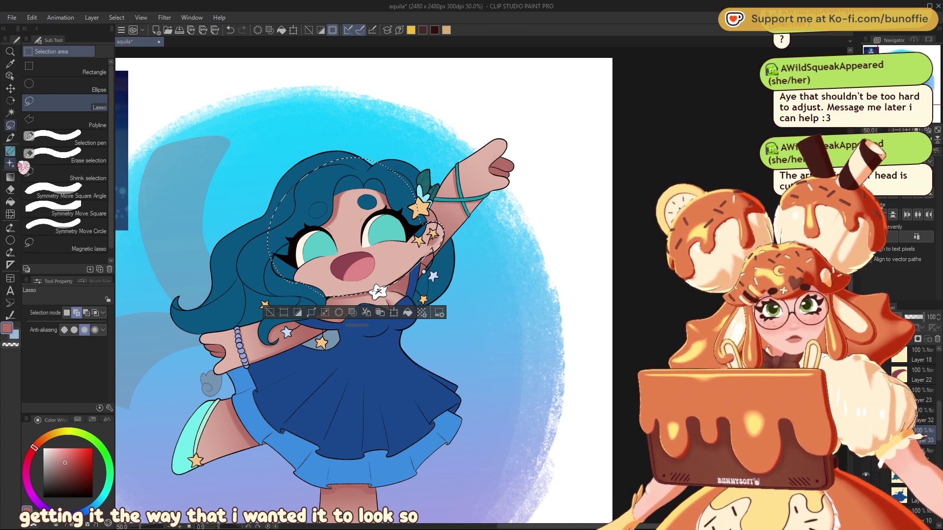
left_click(10, 177)
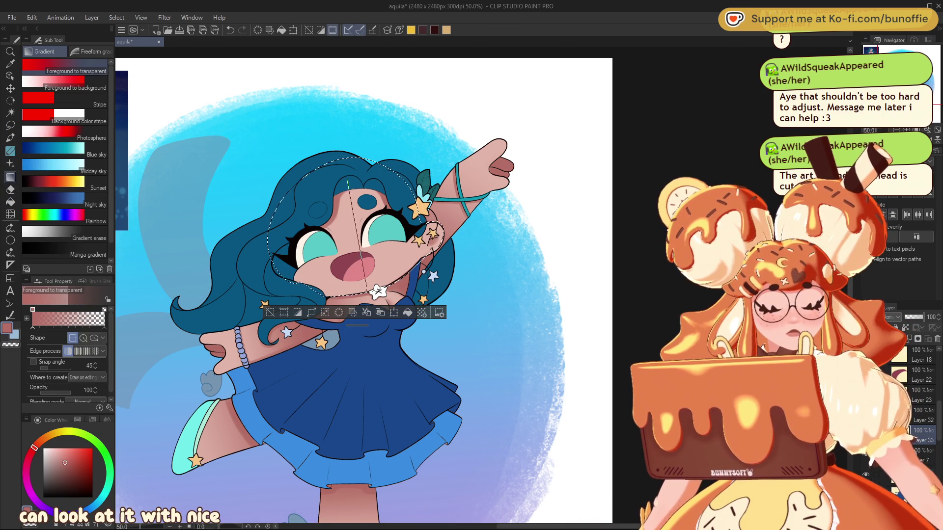
left_click_drag(363, 265, 363, 266)
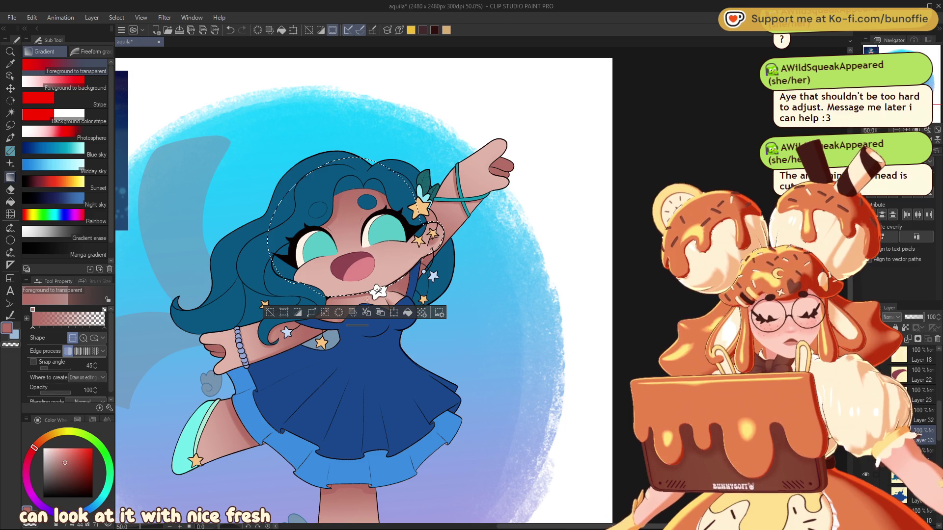
key("ctrl+d")
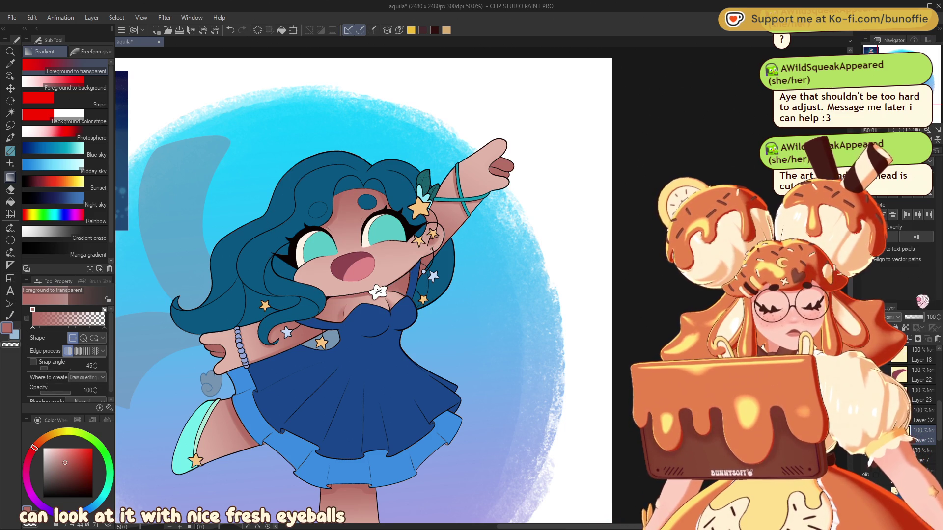
type("33")
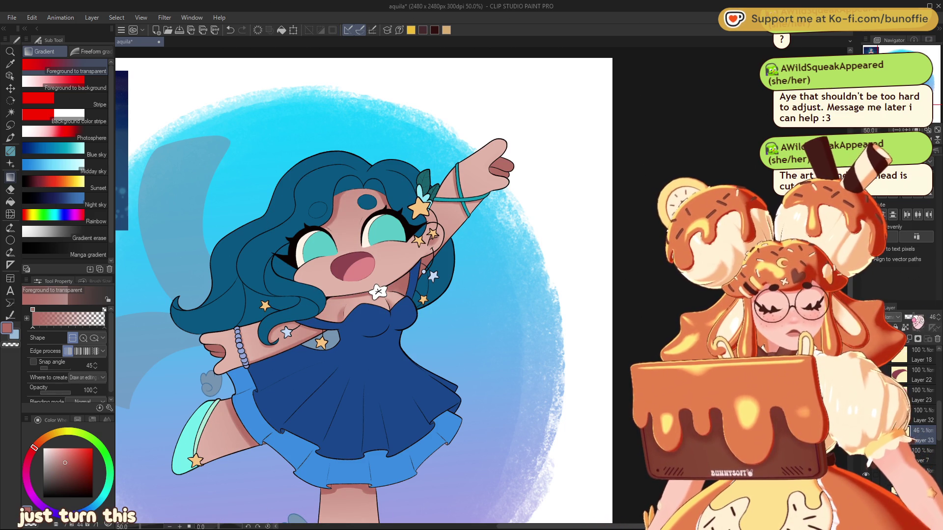
Zoom out on the character, pick a more saturated coral pink, and switch to the brush.
left_click_drag(363, 290, 395, 302)
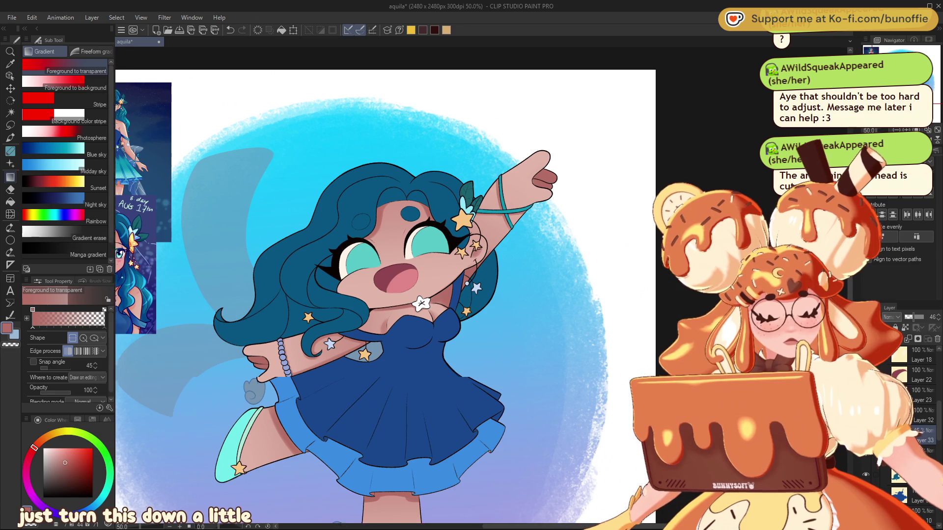
key("ctrl+minus")
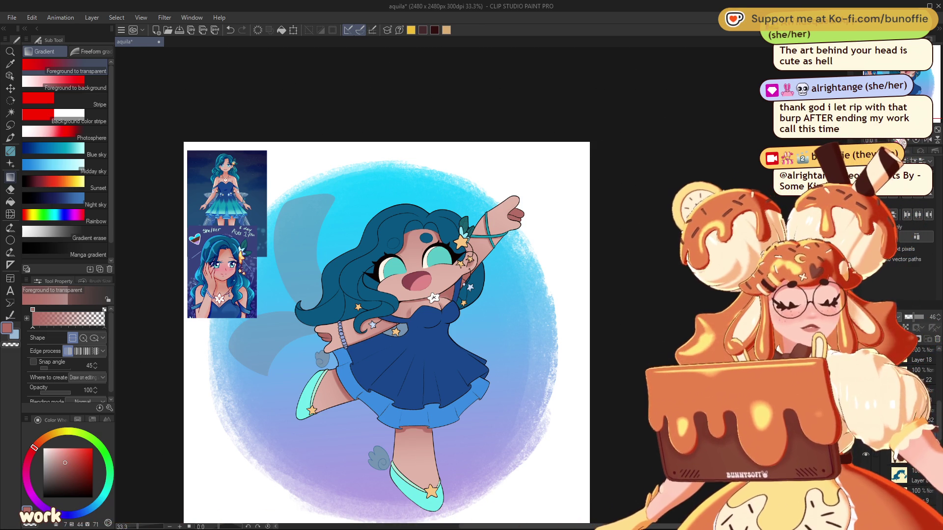
scroll(388, 333, "up", 1)
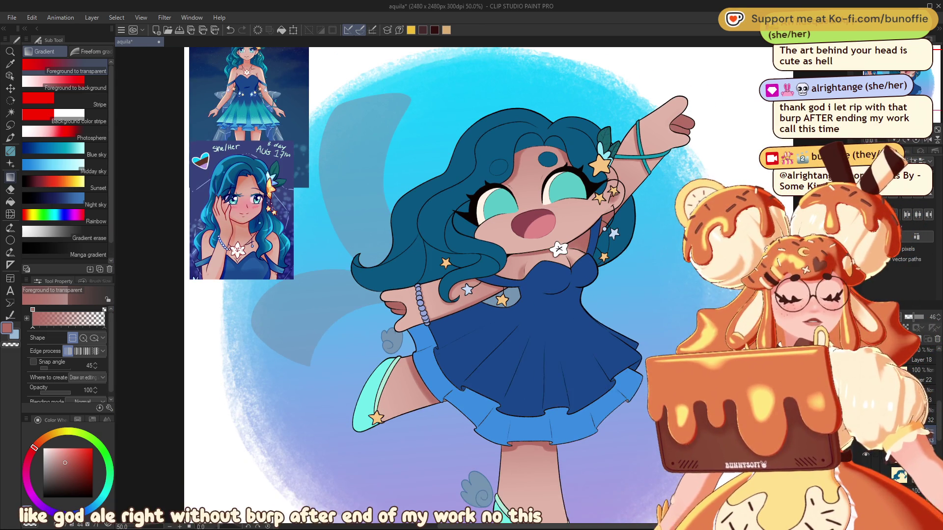
left_click_drag(940, 64, 927, 84)
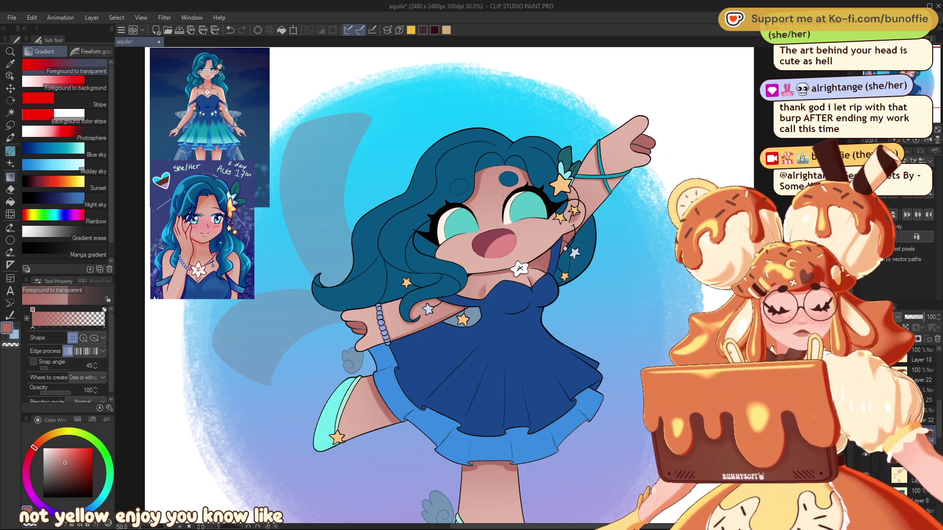
left_click(454, 239, "alt")
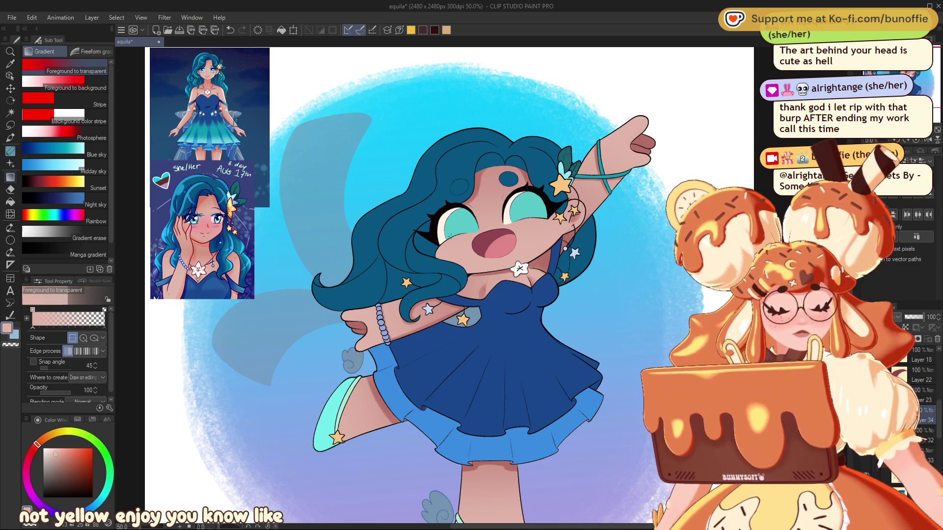
left_click(68, 442)
left_click(10, 137)
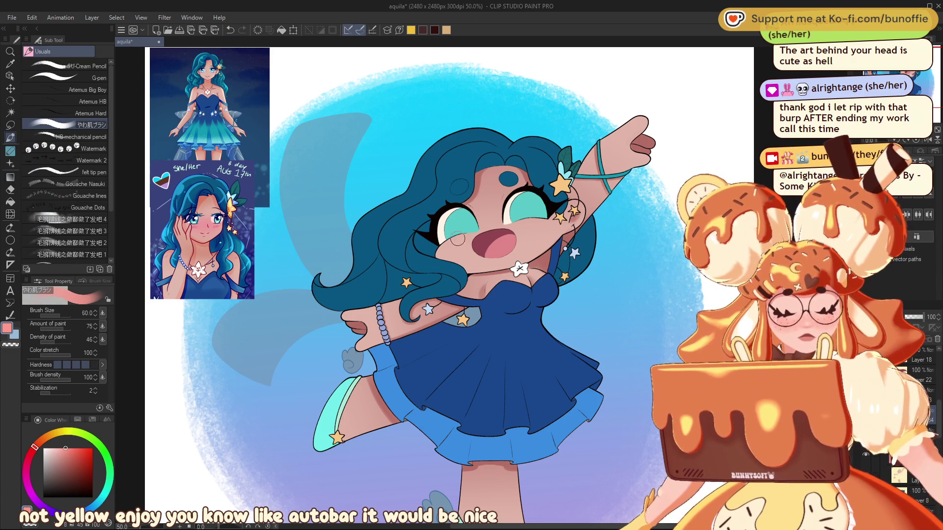
Dab soft pink blush on both cheeks at brush size 100, then choose a darker red and the SU-Cream Pencil.
key("bracketright")
key("bracketright")
key("bracketright")
key("bracketright")
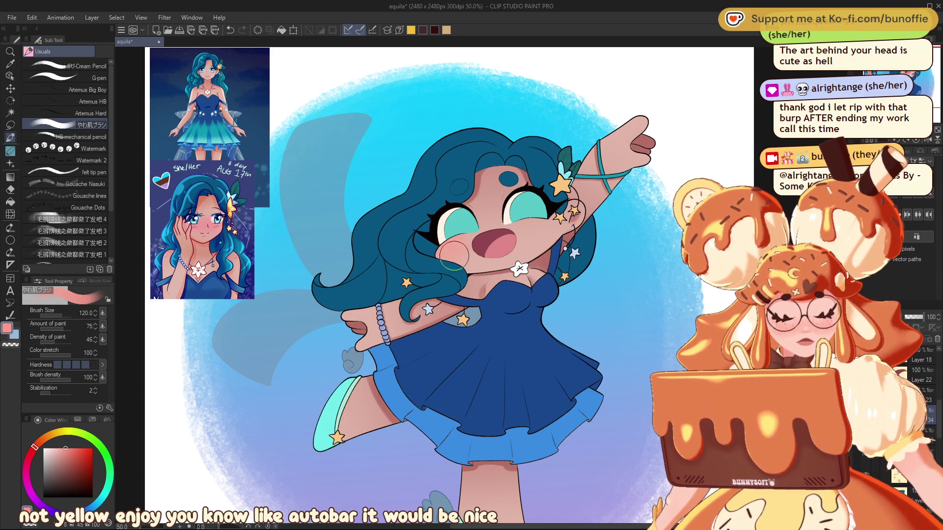
left_click(540, 231)
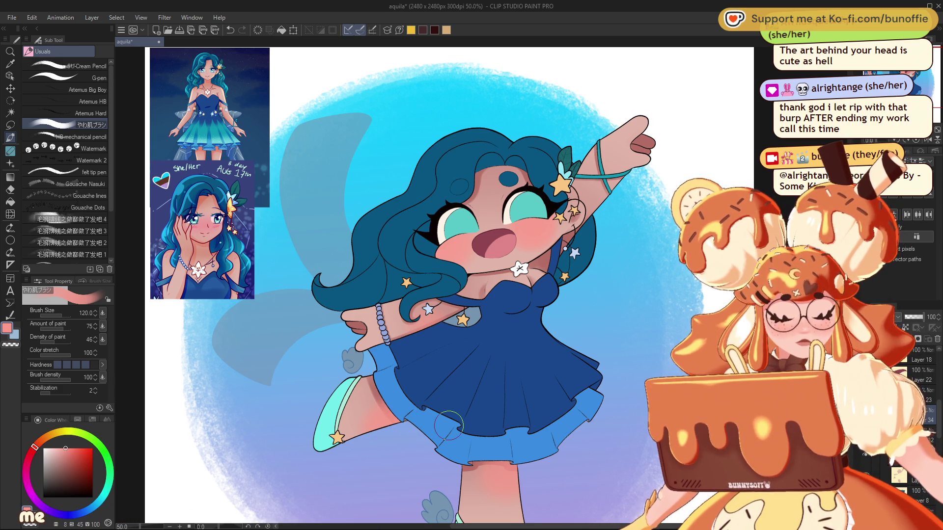
key("space")
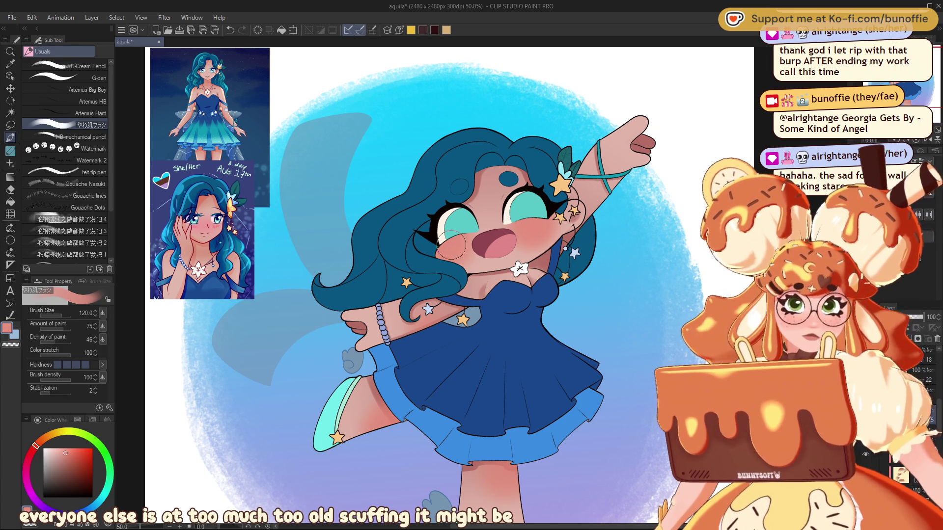
left_click(74, 462)
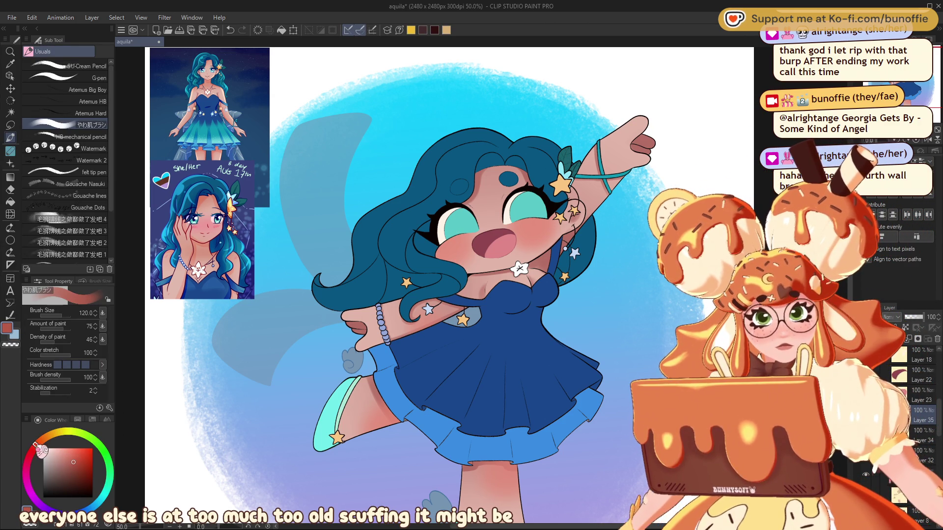
left_click(83, 66)
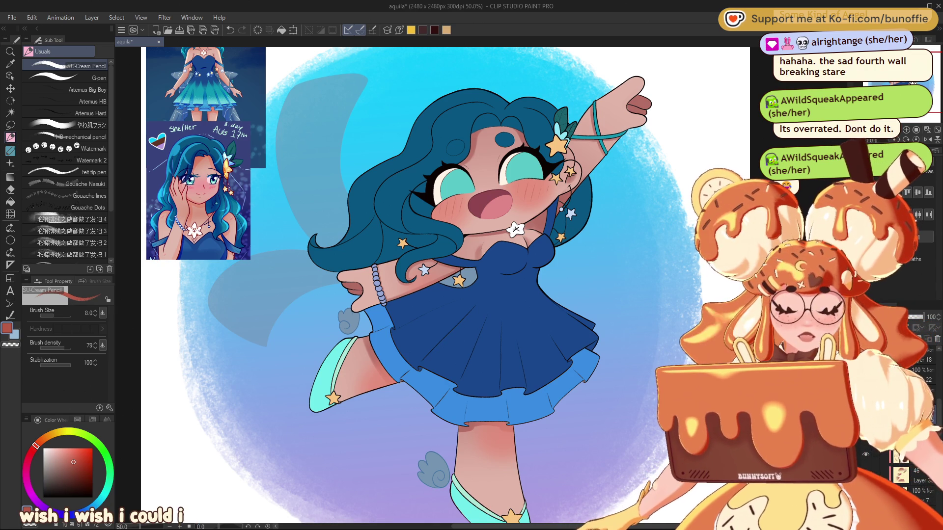
Sample the hair colour, switch to the G-pen, deepen it to navy and dab it onto the hair.
left_click_drag(442, 246, 442, 273)
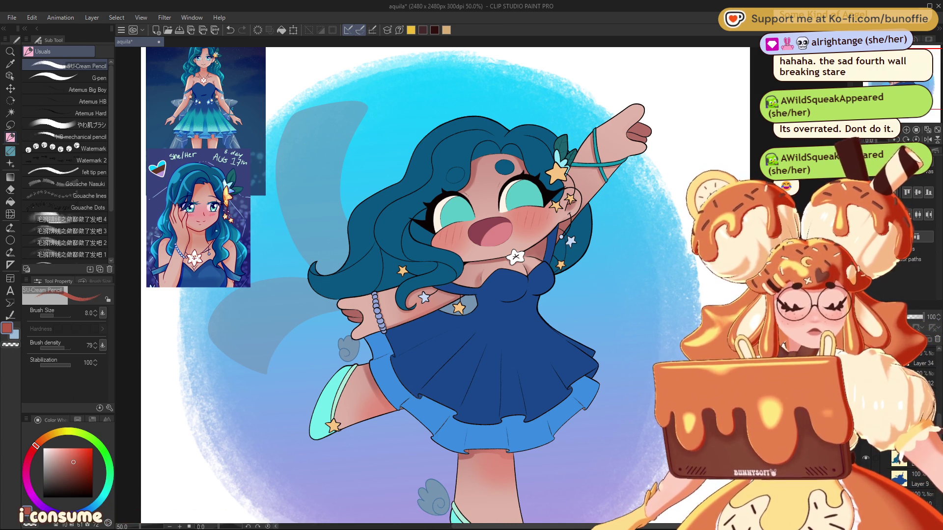
left_click(463, 143, "alt")
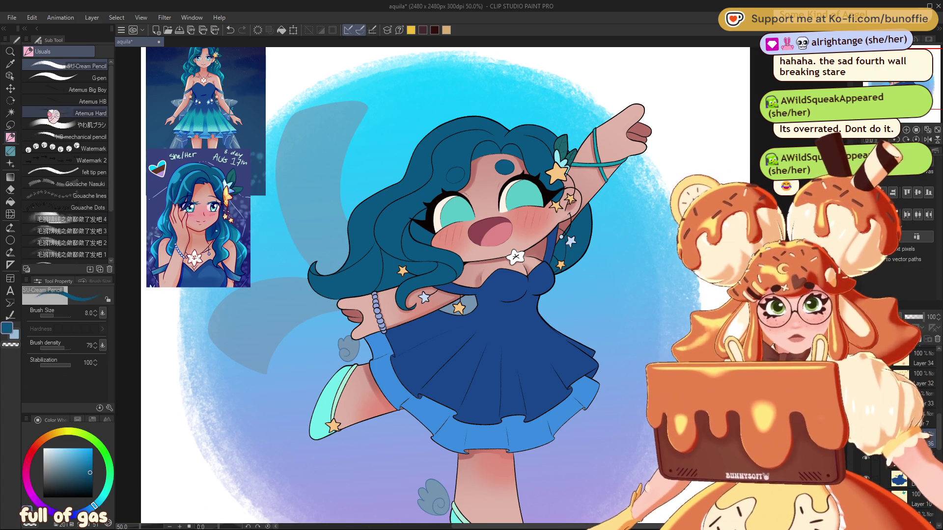
left_click(78, 77)
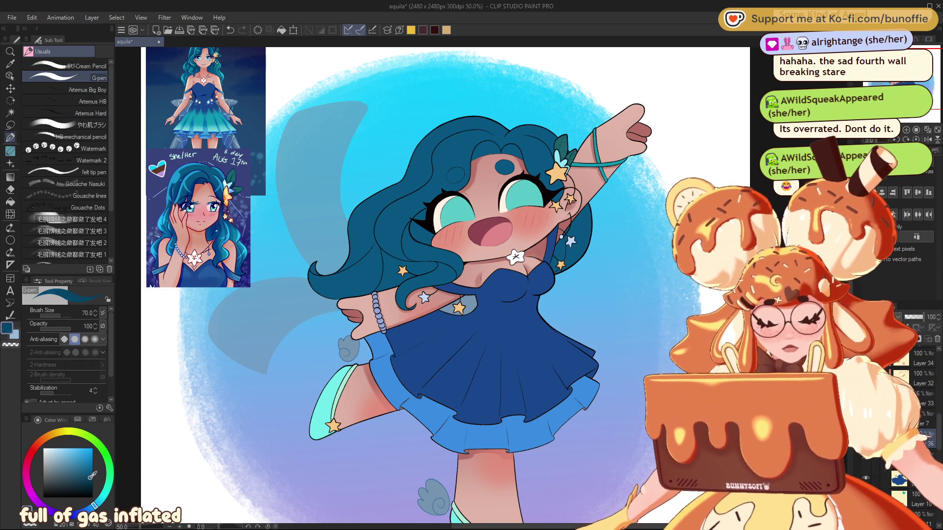
left_click(71, 513)
left_click(493, 149)
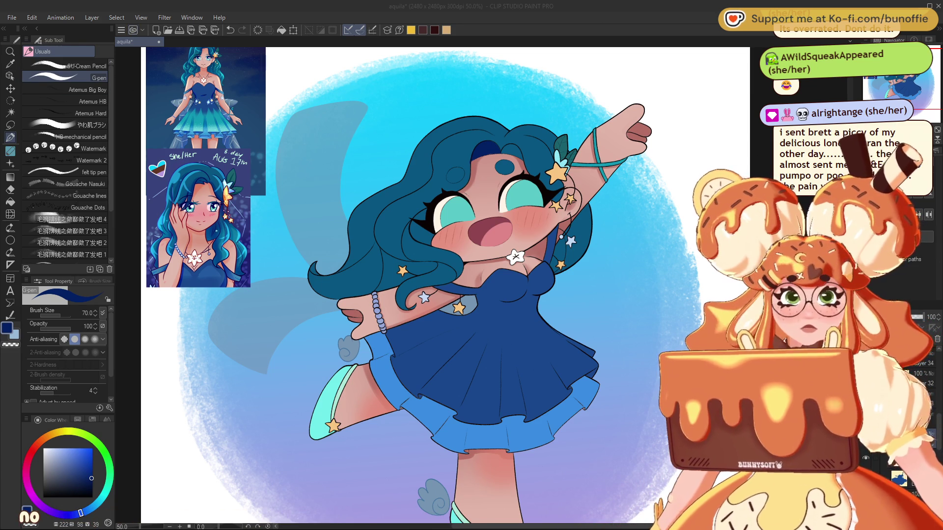
left_click(20, 20)
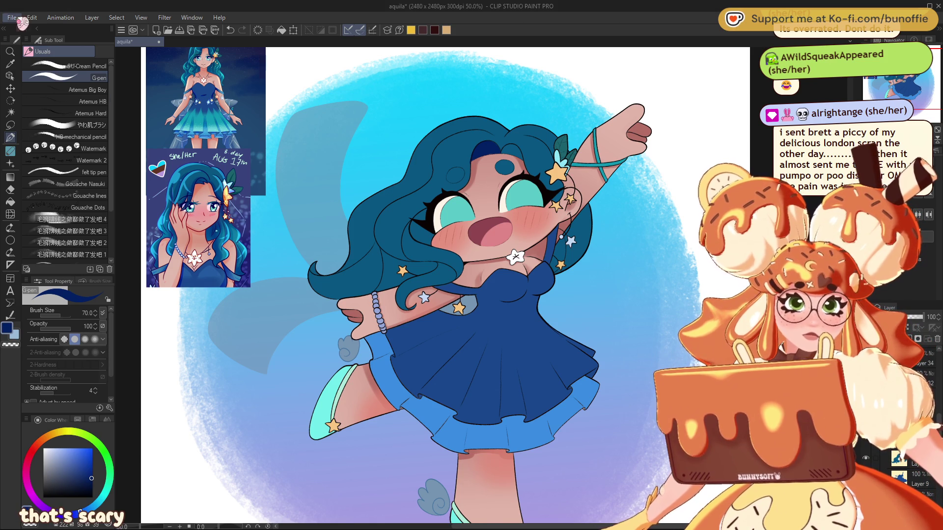
Paste the copied Shrek still as a new canvas and add Layer 2 above it.
key("ctrl+shift+alt+n")
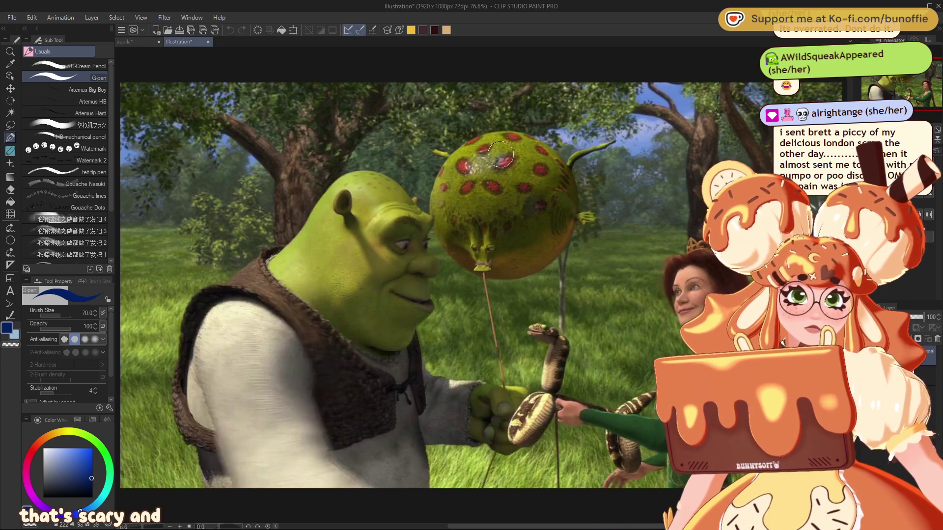
scroll(572, 97, "up", 3)
scroll(572, 98, "up", 3)
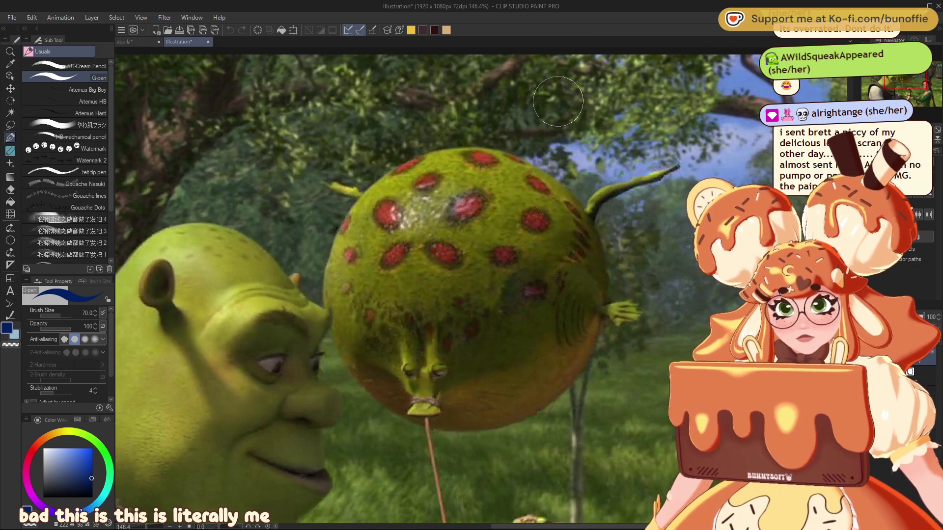
key("ctrl+shift+n")
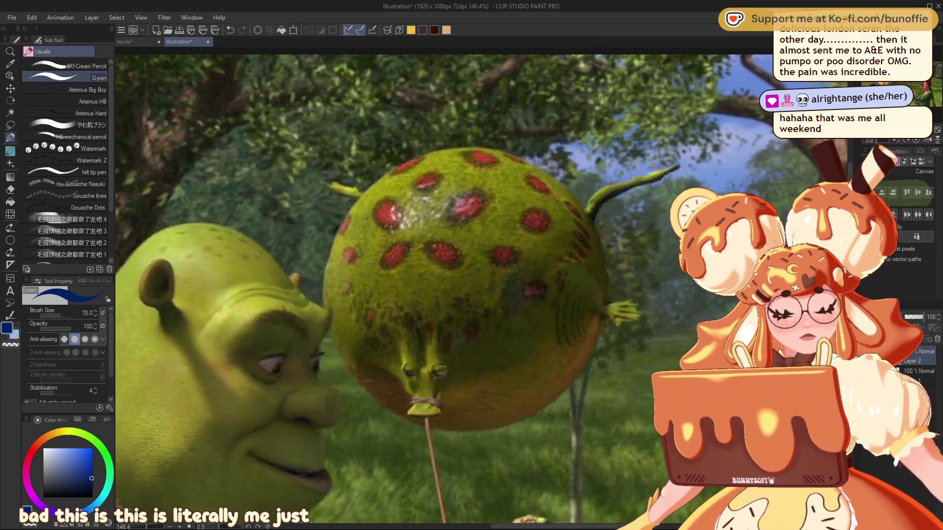
Paint an orange blob with two cream buns over the balloon using Color Set swatches.
left_click(93, 419)
left_click(38, 450)
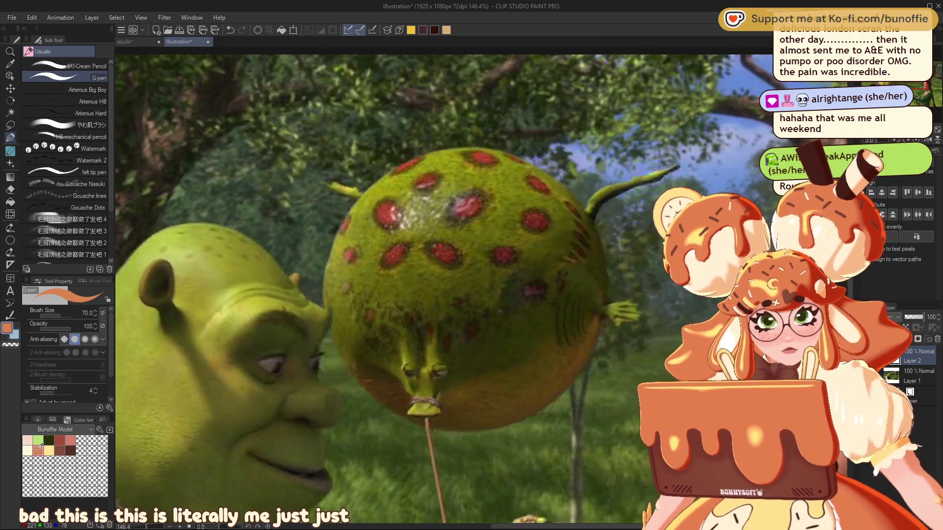
mouse_move(412, 330)
left_mouse_down()
mouse_move(404, 345)
mouse_move(429, 335)
mouse_move(446, 354)
left_mouse_up()
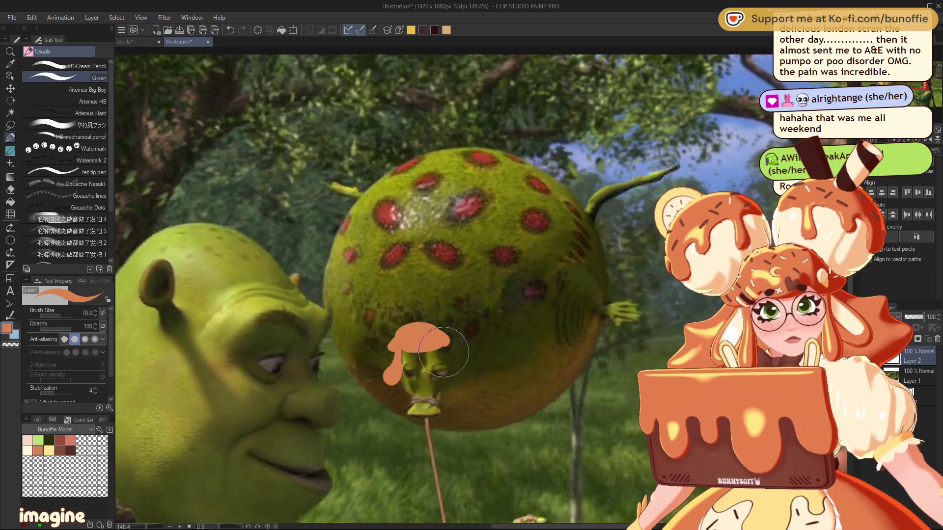
left_click_drag(451, 375, 456, 376)
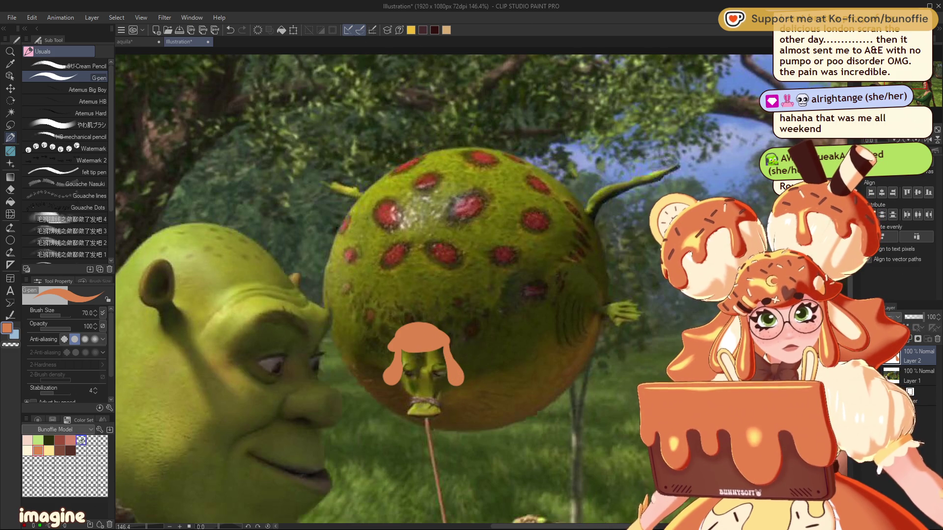
left_click(27, 450)
mouse_move(409, 316)
left_mouse_down()
mouse_move(377, 338)
mouse_move(378, 330)
left_mouse_up()
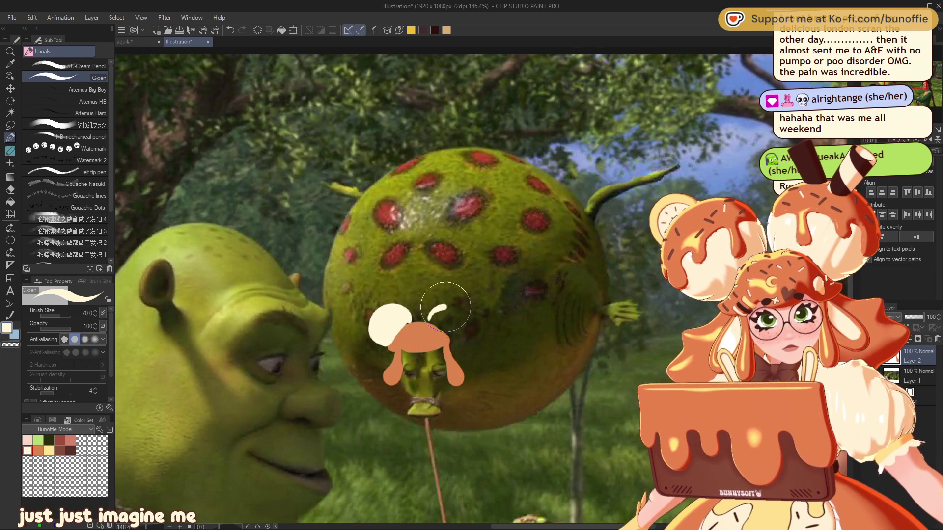
left_click_drag(435, 316, 446, 315)
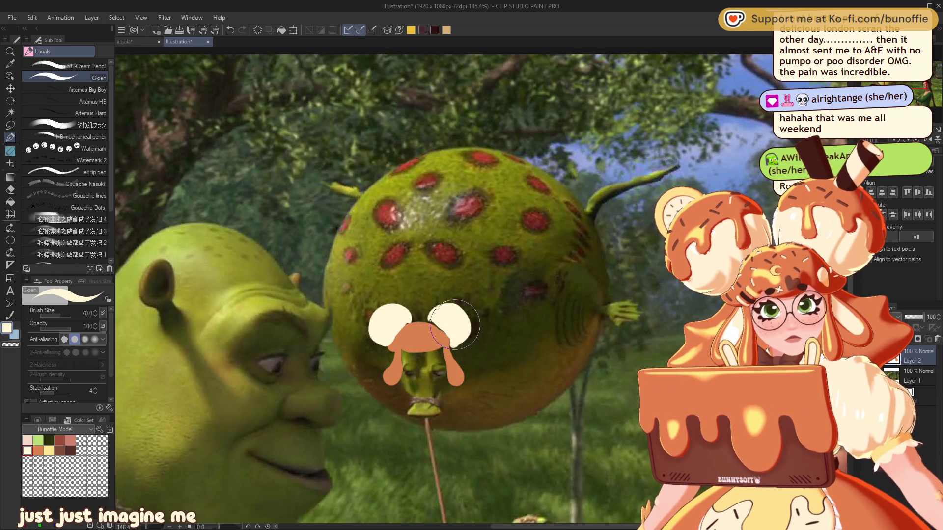
Add orange, reddish-brown and cream details to the buns, then return to the aquila artwork.
left_click(38, 450)
left_click_drag(378, 319, 376, 324)
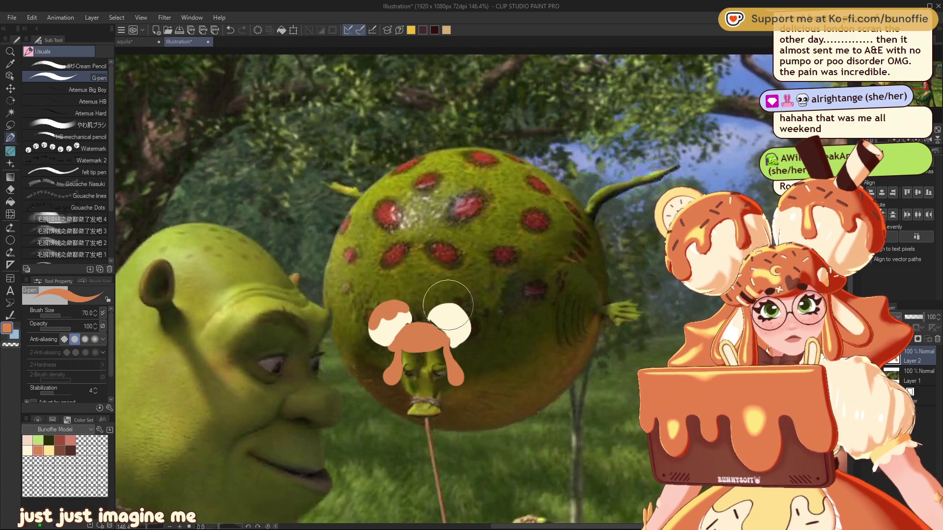
left_click_drag(459, 316, 451, 304)
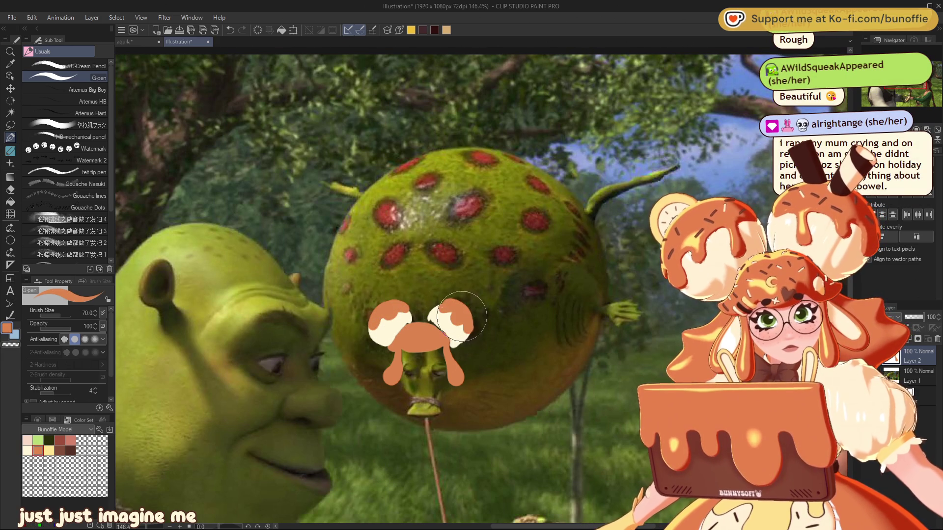
left_click(61, 448)
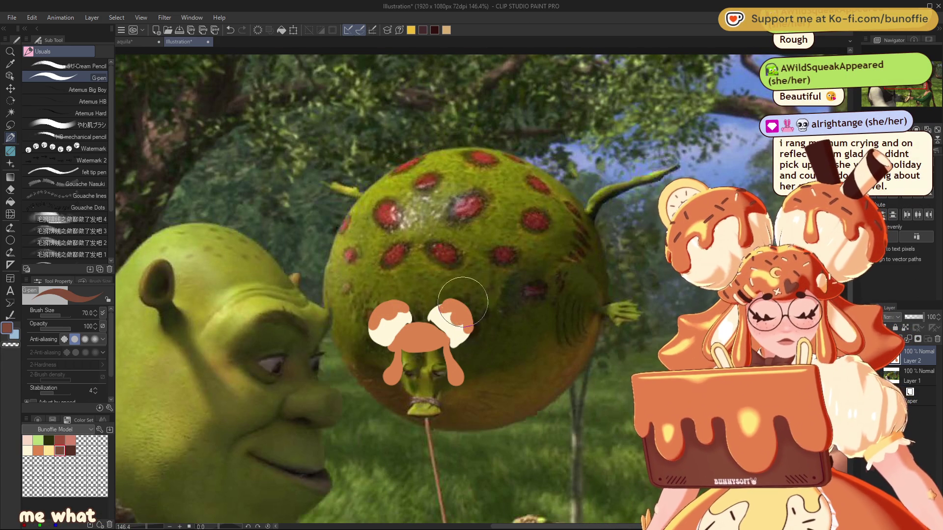
left_click_drag(460, 305, 470, 309)
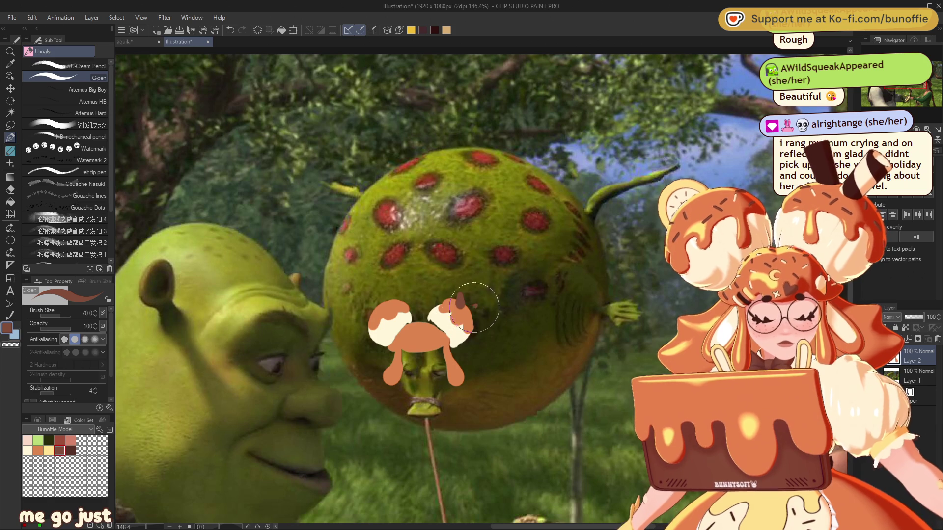
left_click(49, 450)
left_click_drag(380, 305, 398, 295)
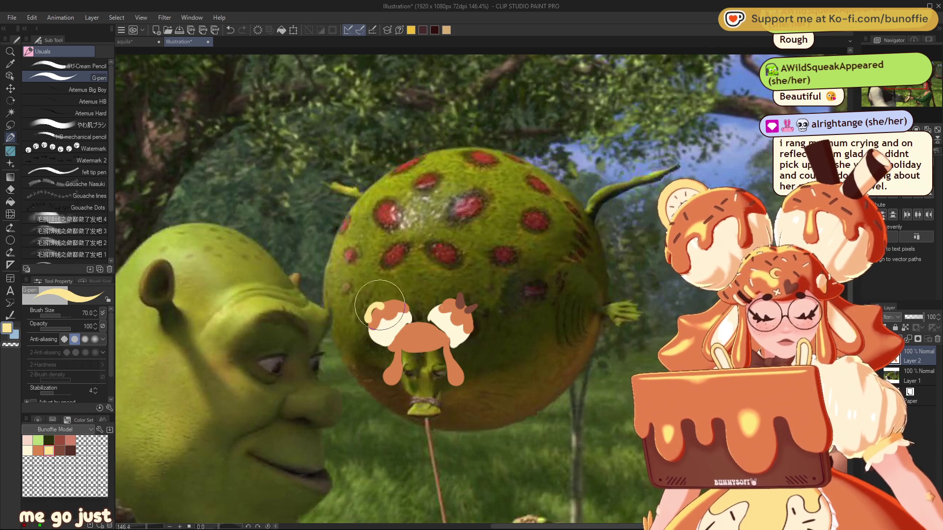
left_click(27, 451)
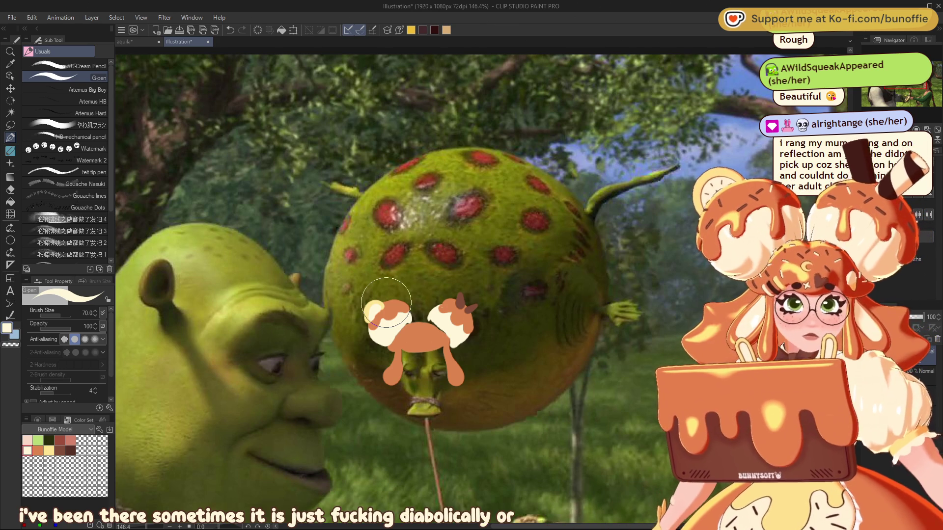
left_click(143, 41)
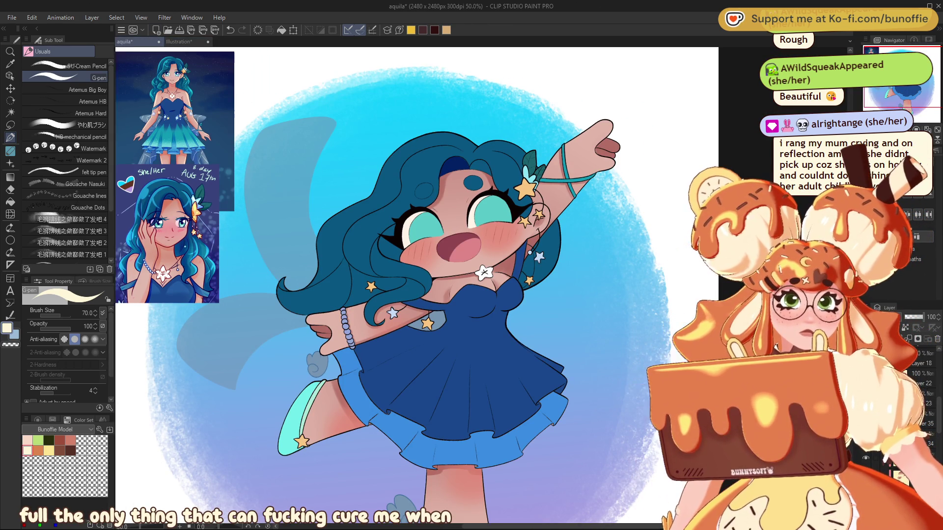
Choose the dark navy blue swatch from the Color Set as the main drawing colour.
left_click_drag(324, 170, 291, 216)
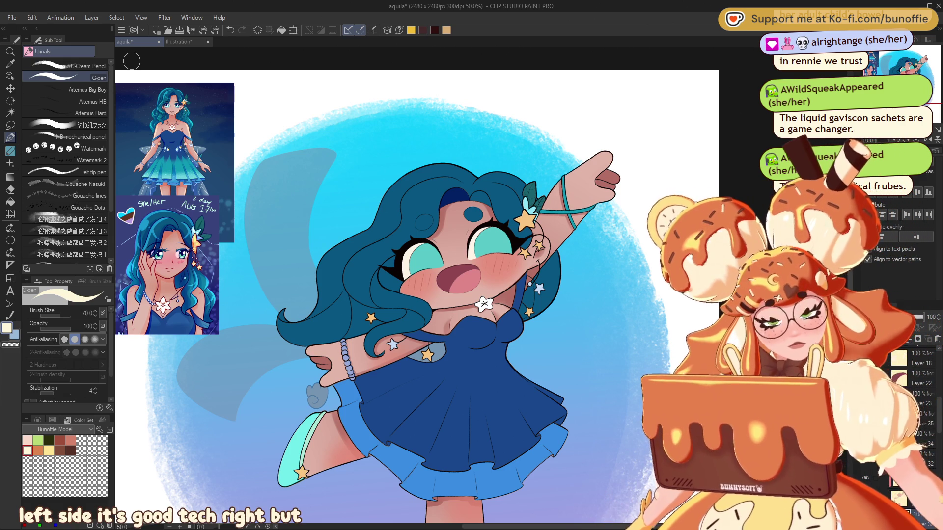
left_click(453, 193, "alt")
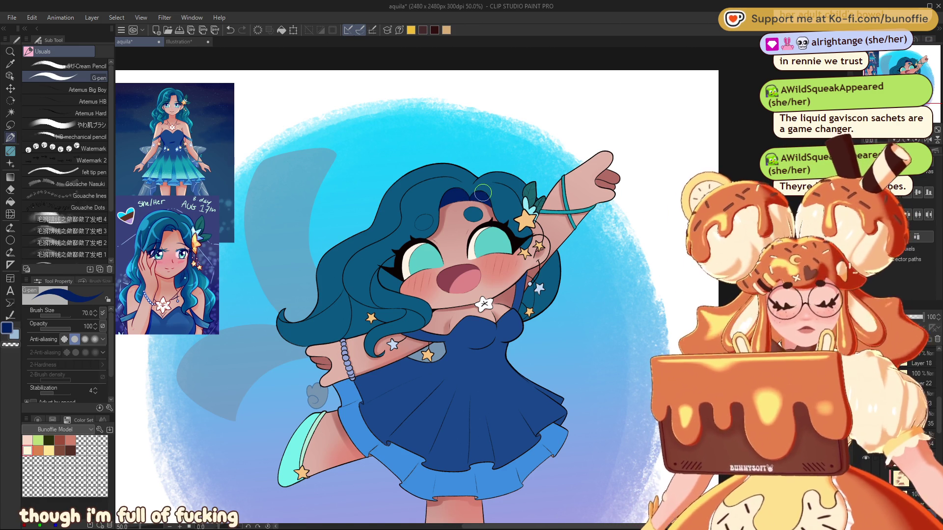
left_click_drag(483, 193, 565, 150)
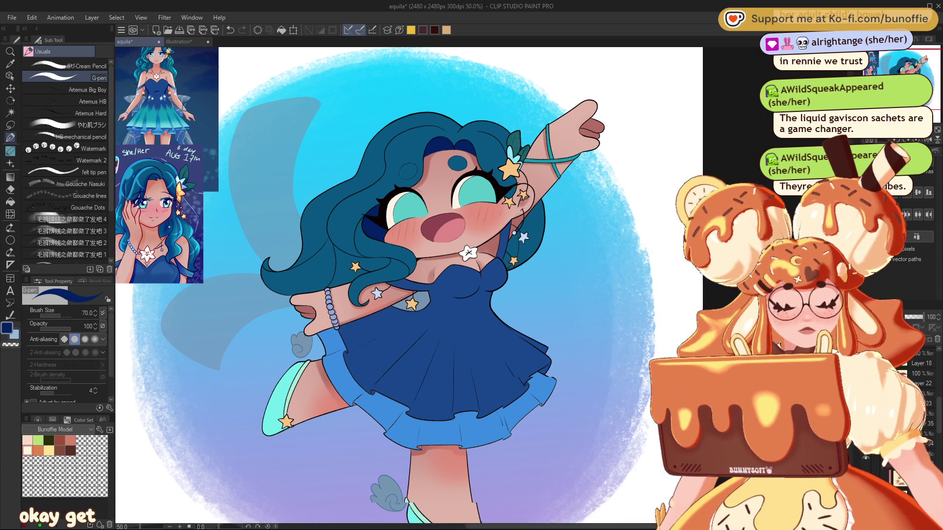
Draw two short dark-blue strands in the hair near the star beside the girl's ear.
left_click_drag(638, 208, 496, 204)
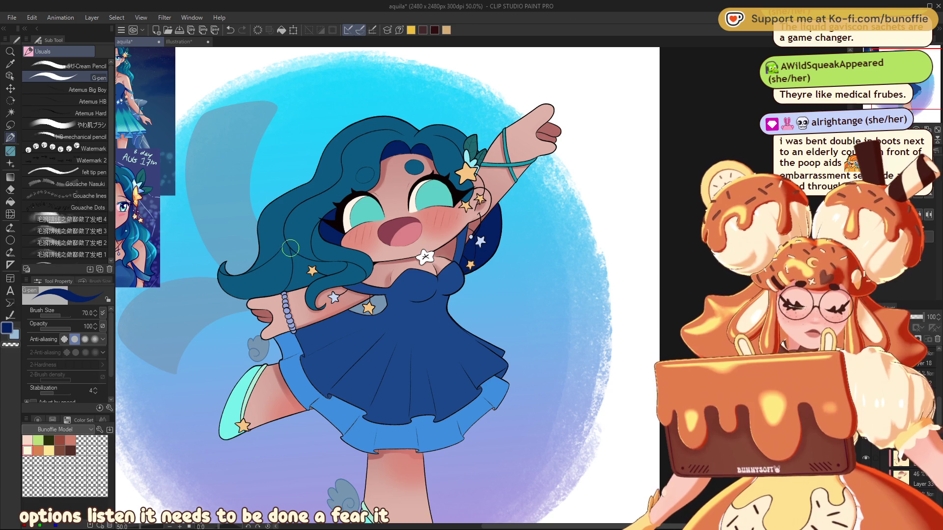
left_click_drag(291, 252, 296, 269)
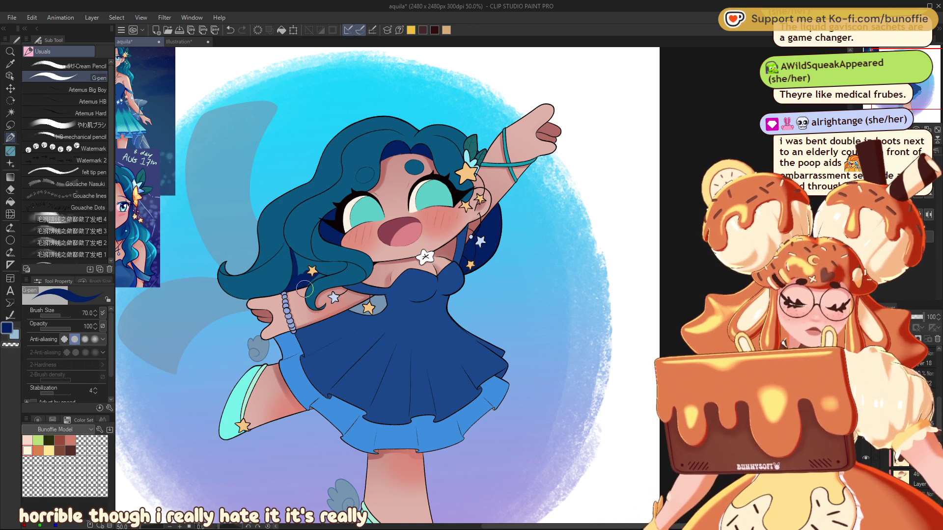
left_click_drag(338, 266, 320, 276)
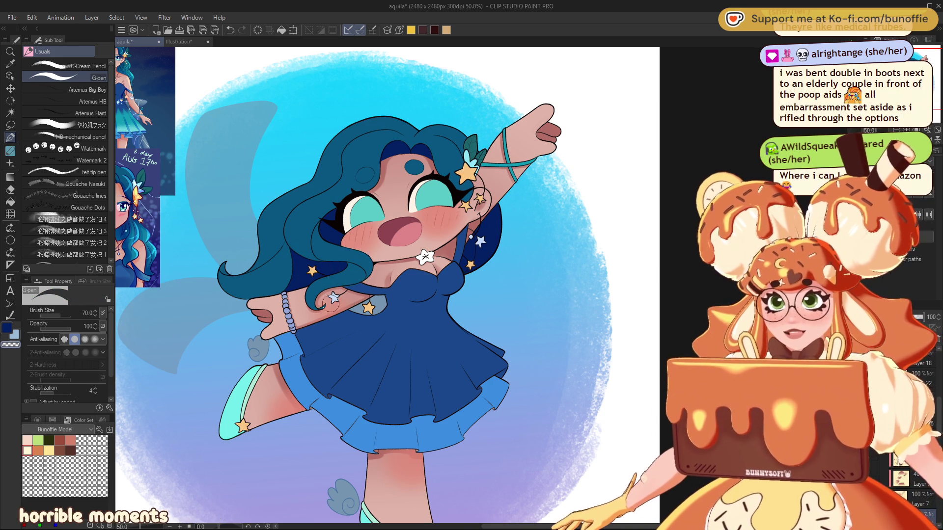
left_click(10, 125)
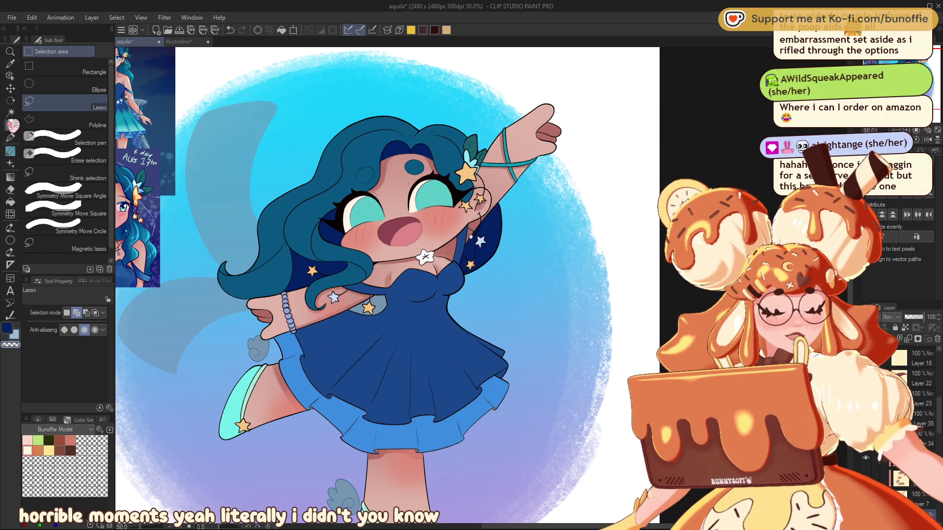
On a new layer, drag a dark-navy gradient up from the hair ends and set opacity to about 60%.
scroll(918, 393, "down", 2)
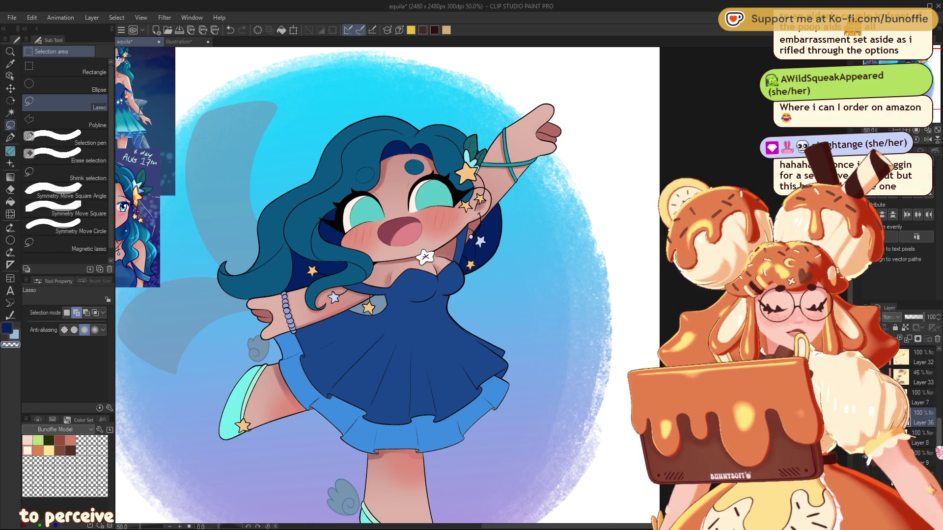
scroll(918, 393, "down", 3)
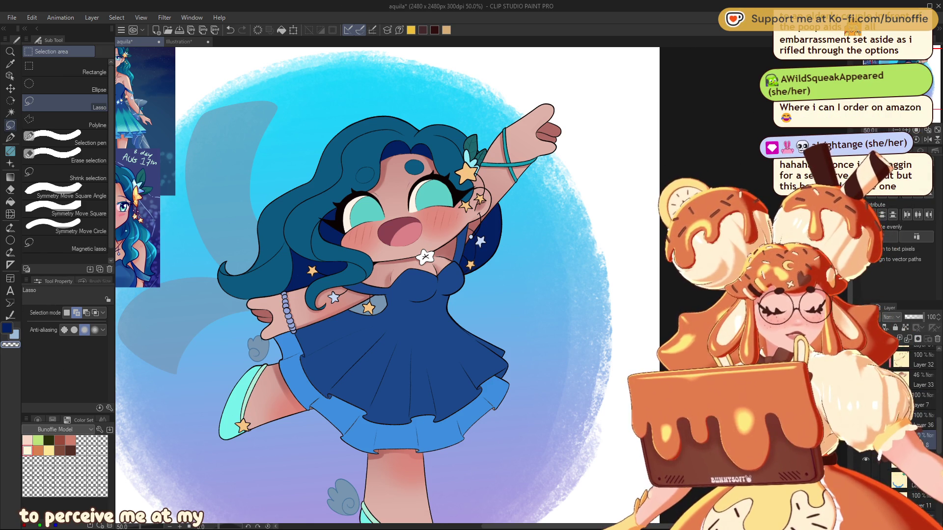
key("ctrl+shift+n")
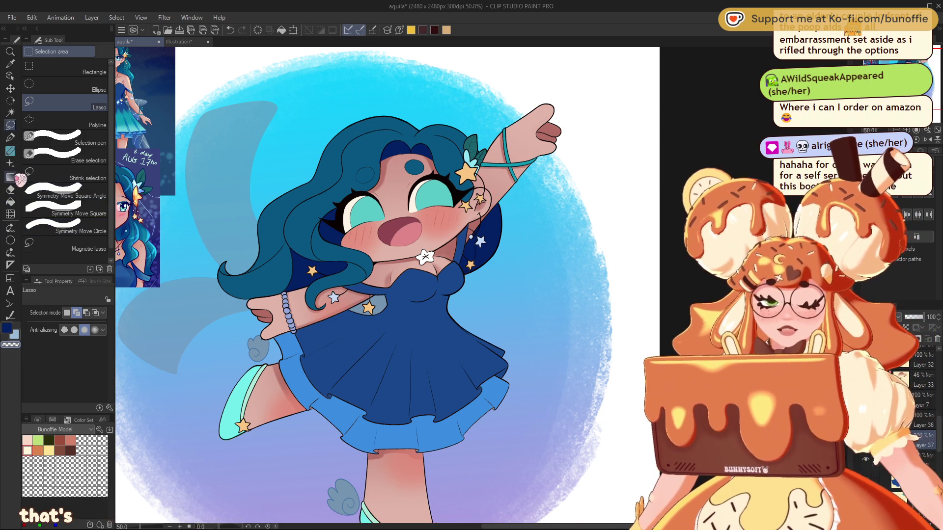
left_click(15, 175)
left_click_drag(397, 113, 393, 125)
key("ctrl+z")
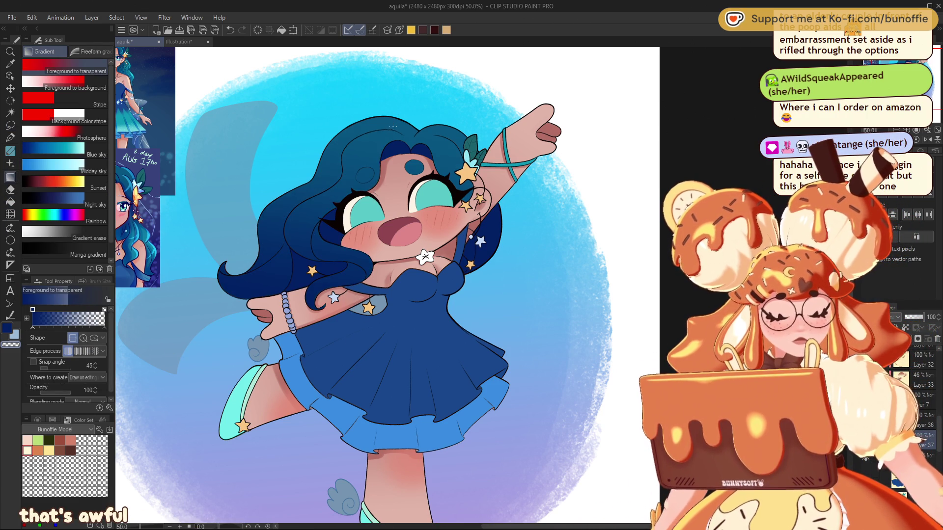
key("ctrl+z")
left_click_drag(367, 302, 392, 141)
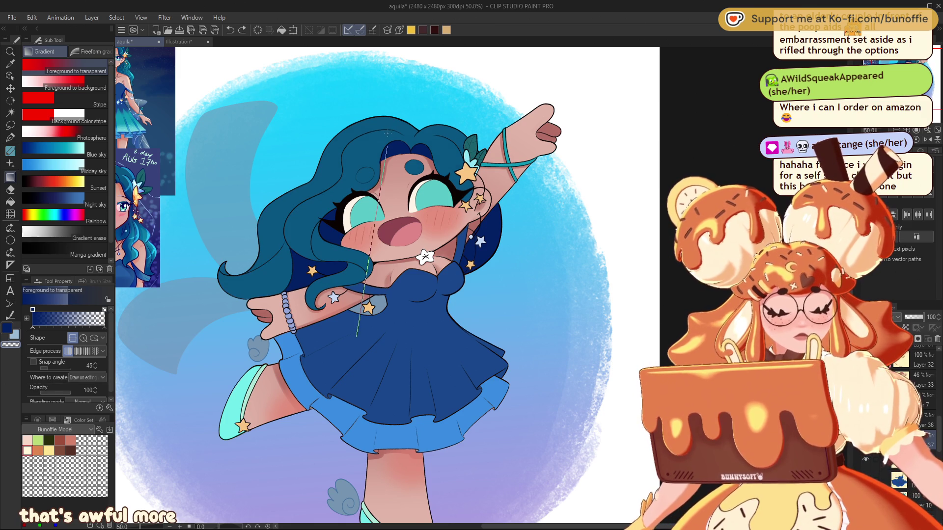
mouse_move(923, 317)
left_mouse_down()
mouse_move(907, 316)
mouse_move(921, 317)
left_mouse_up()
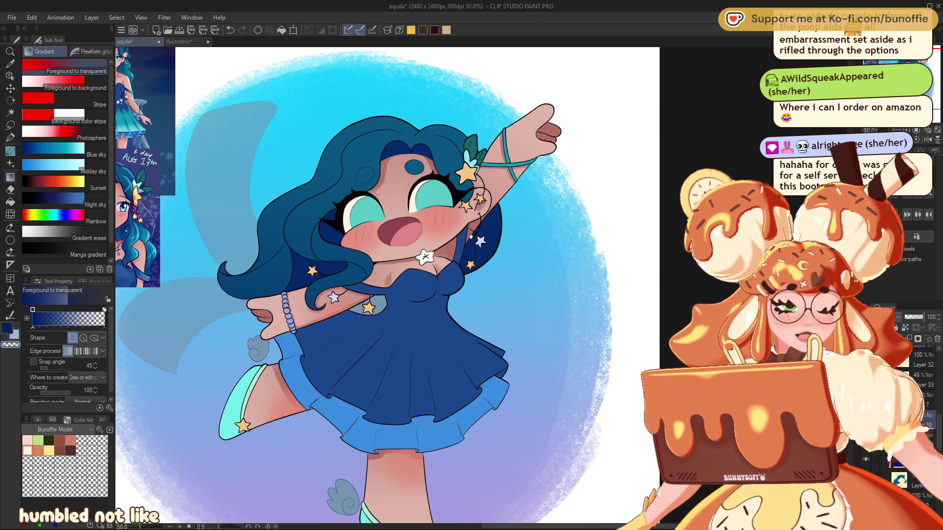
Sample the hair teal, pick a lighter teal on the Color Wheel, and use a smaller soft brush.
left_click(305, 189, "alt")
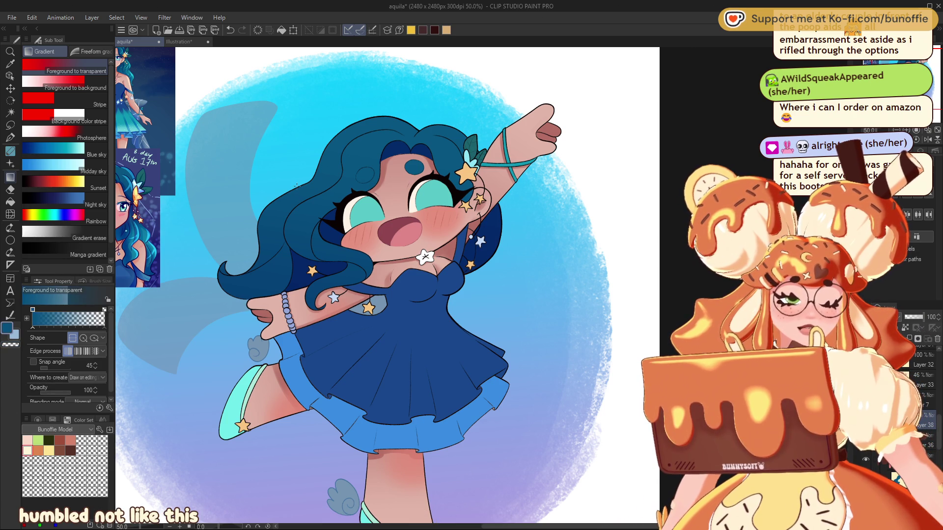
left_click(38, 420)
left_click(80, 455)
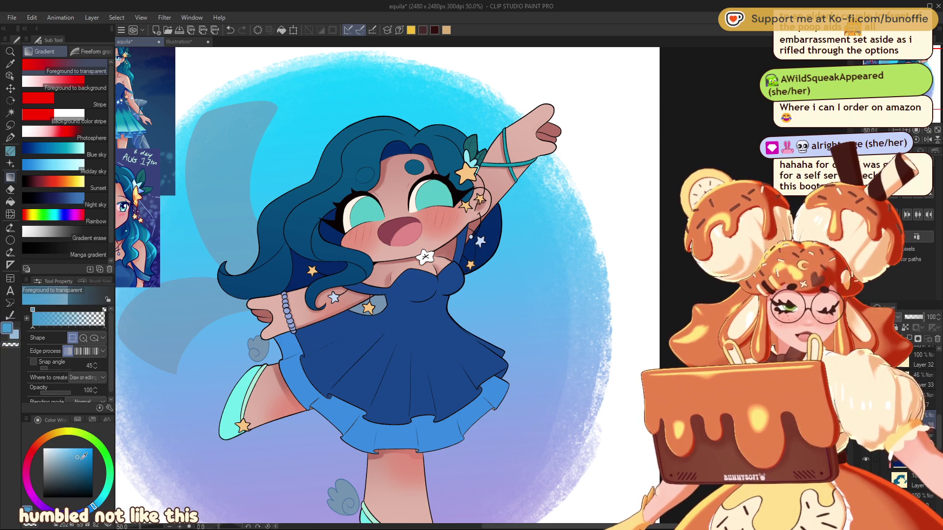
left_click(74, 453)
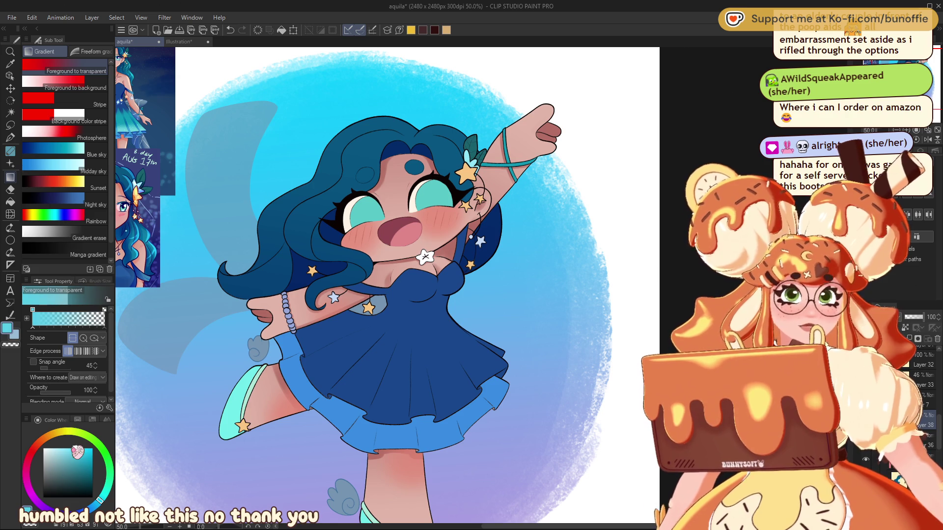
left_click(11, 137)
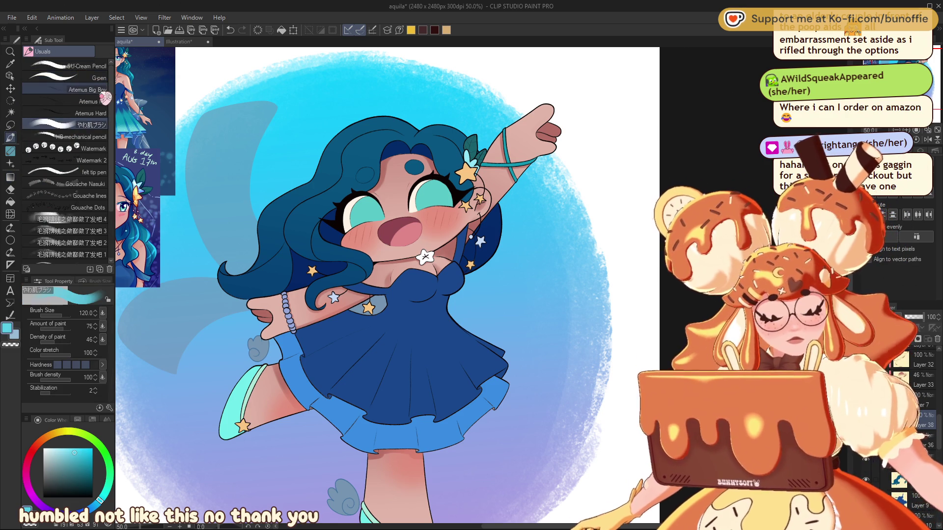
key("bracketleft")
key("bracketleft")
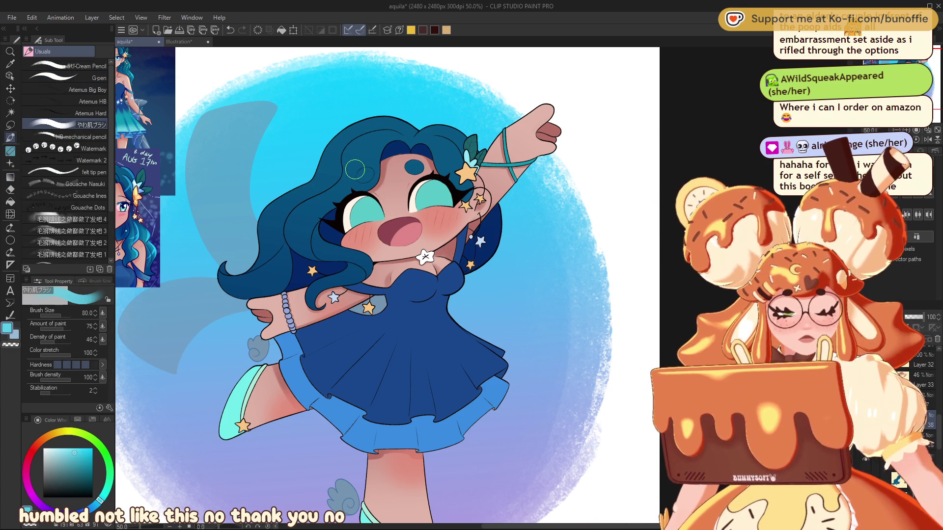
Paint lighter-teal highlights on the upper hair, erase the excess, and shrink the brush to 20.
left_click_drag(349, 177, 358, 170)
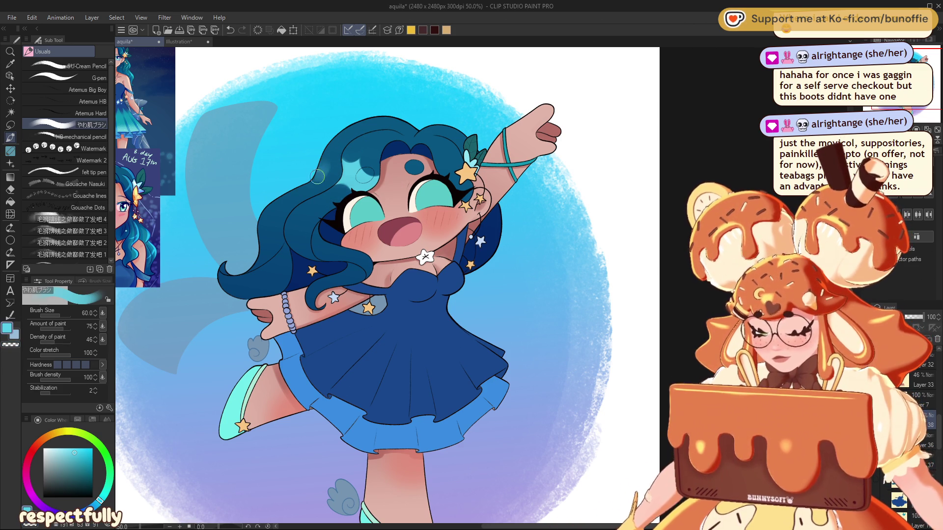
key("c")
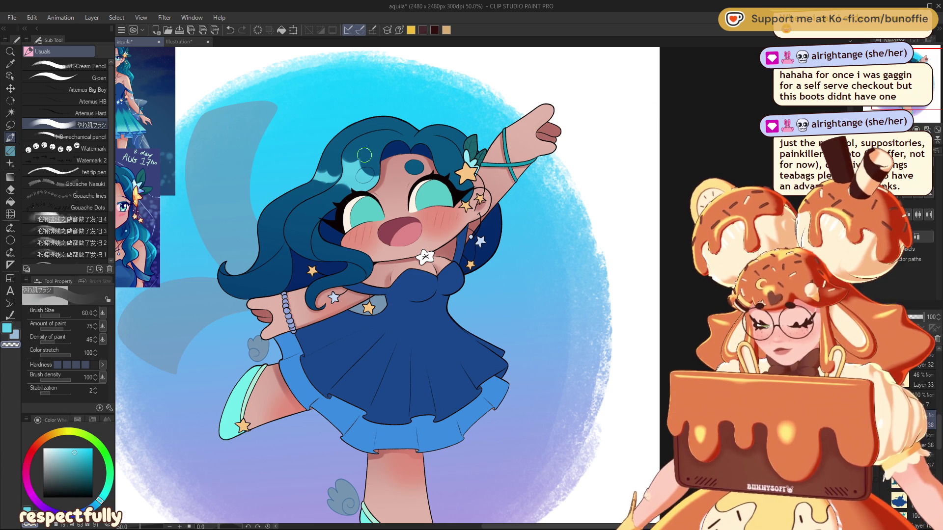
key("c")
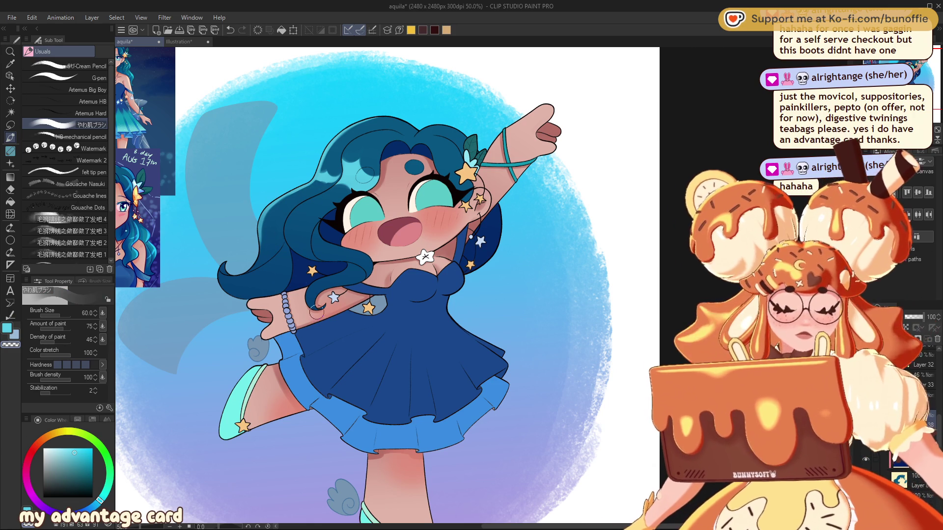
key("bracketleft")
key("bracketleft")
key("bracketleft")
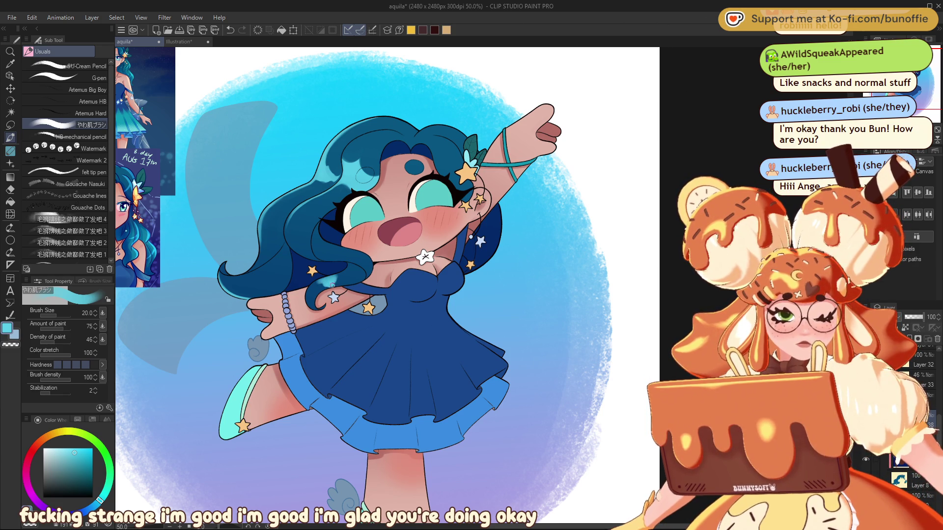
Erase stray lighter-teal highlight from the hair with transparent colour, then return to teal.
key("c")
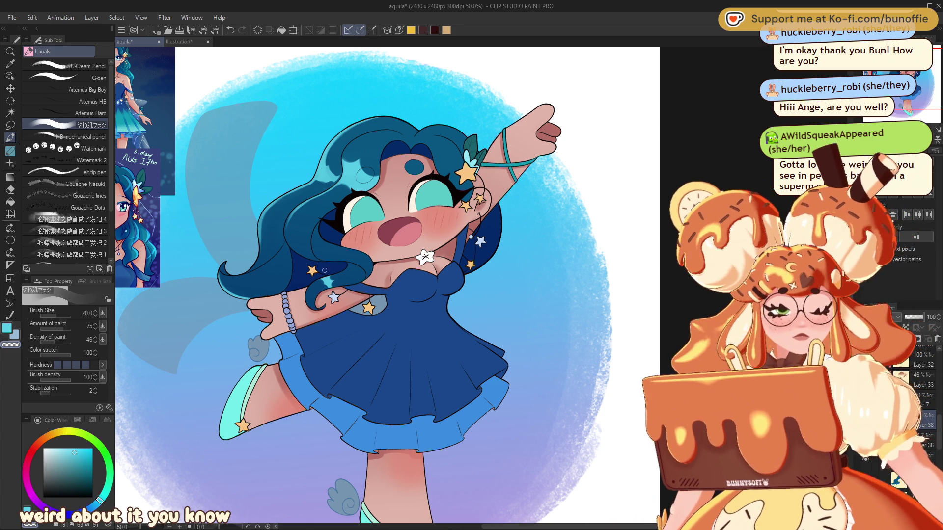
left_click(324, 276, "alt")
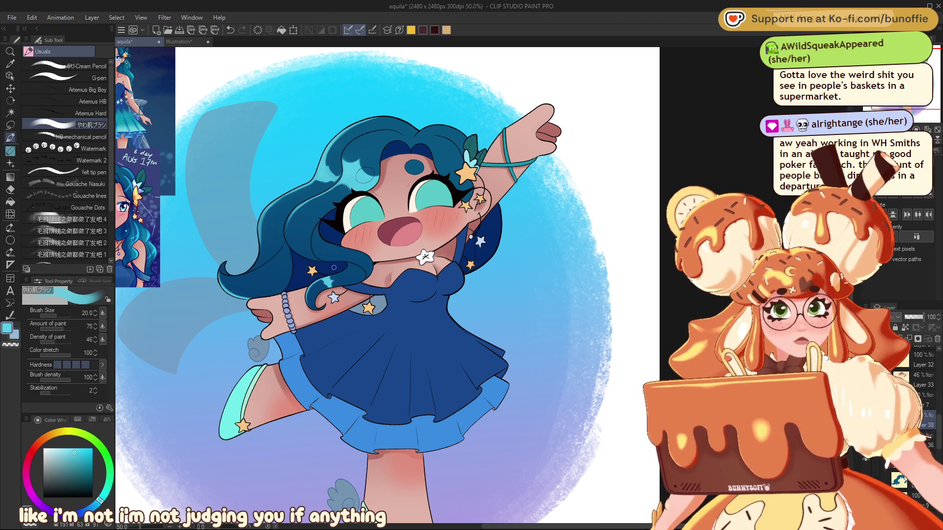
Paint thin light-teal highlight strands through the hair, varying the brush between sizes 12 and 40.
key("bracketleft")
key("bracketleft")
key("bracketleft")
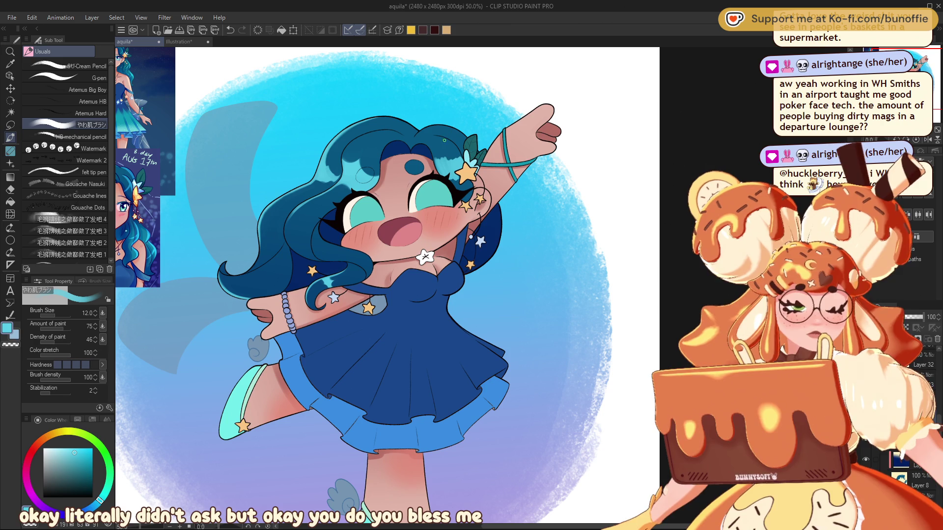
key("bracketright")
key("bracketright")
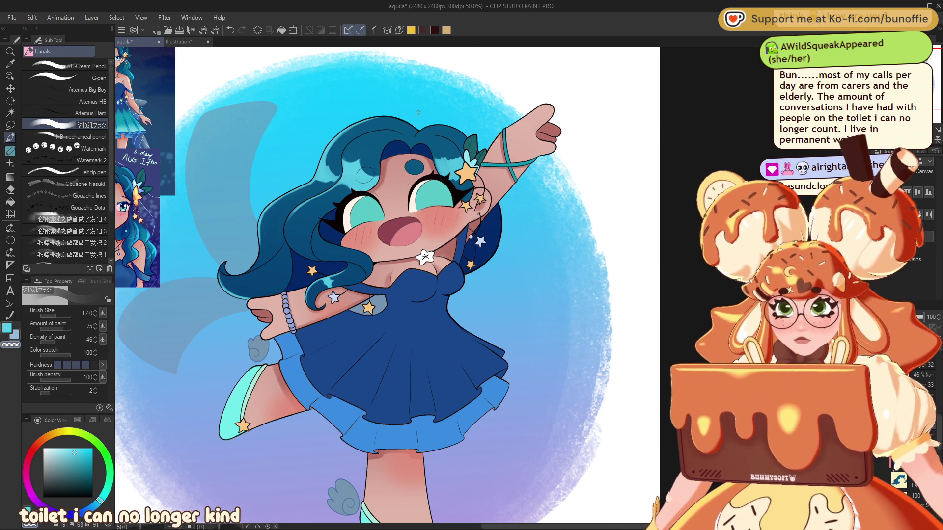
key("bracketright")
key("bracketright")
key("bracketright")
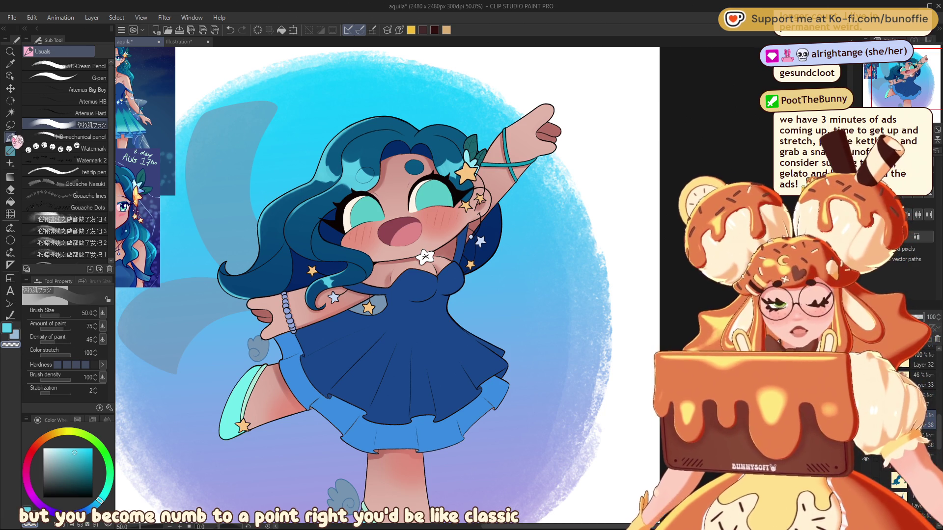
left_click(8, 328)
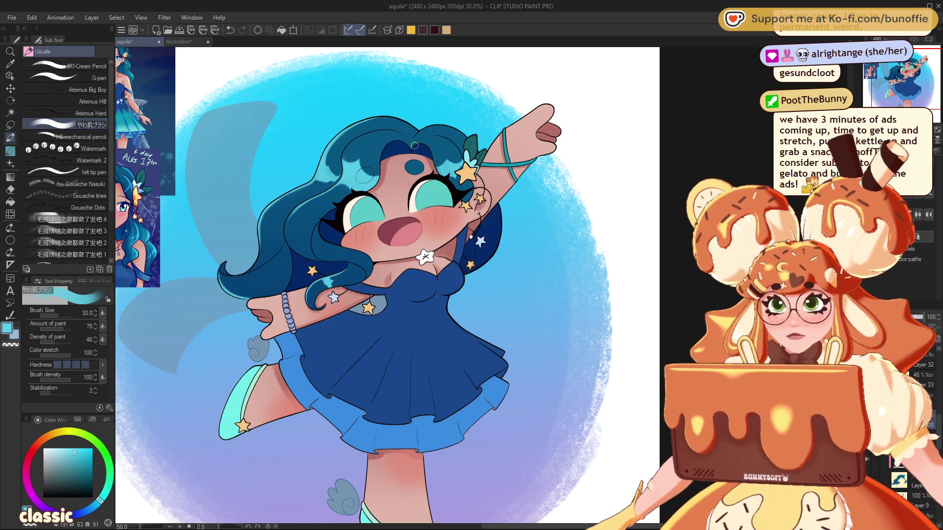
key("bracketleft")
key("bracketleft")
key("bracketleft")
key("bracketleft")
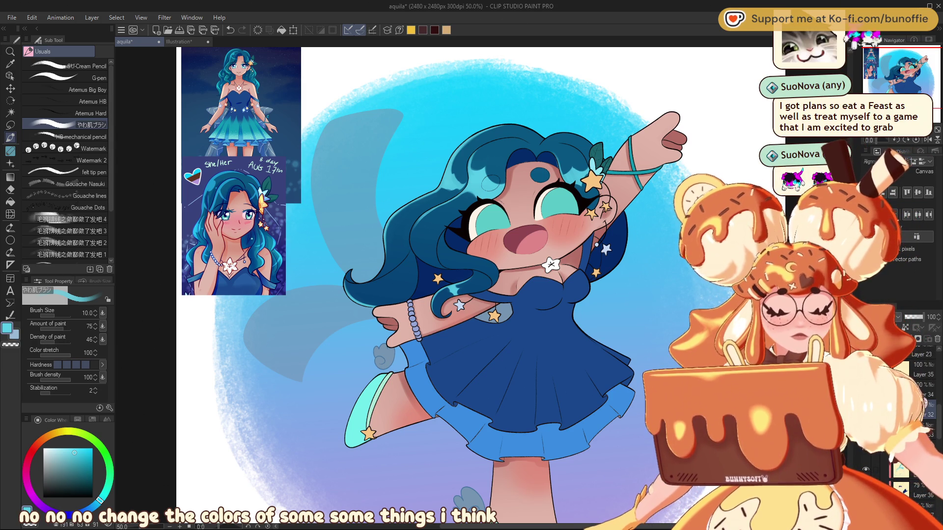
Touch up the hand-edge line in mauve-brown sampled from the mouth, then rotate the view upright.
left_click(517, 244, "alt")
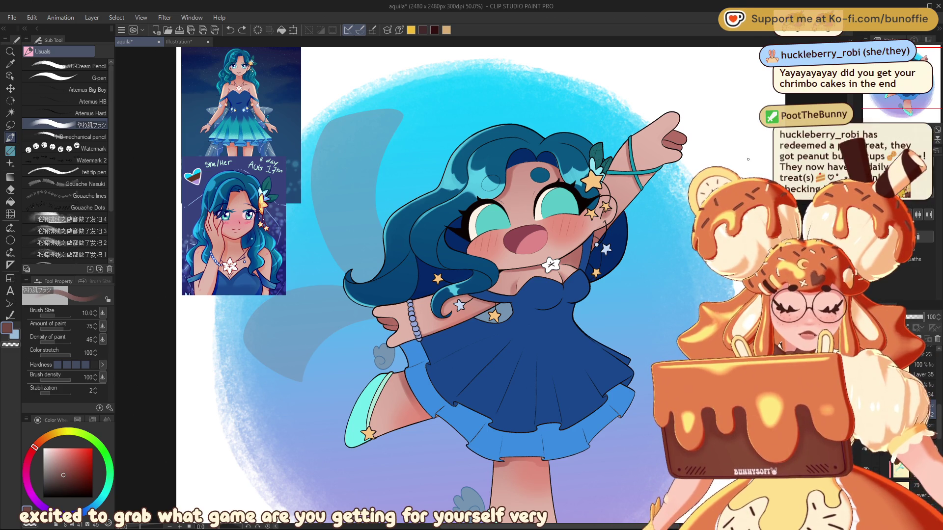
key("ctrl+alt+0")
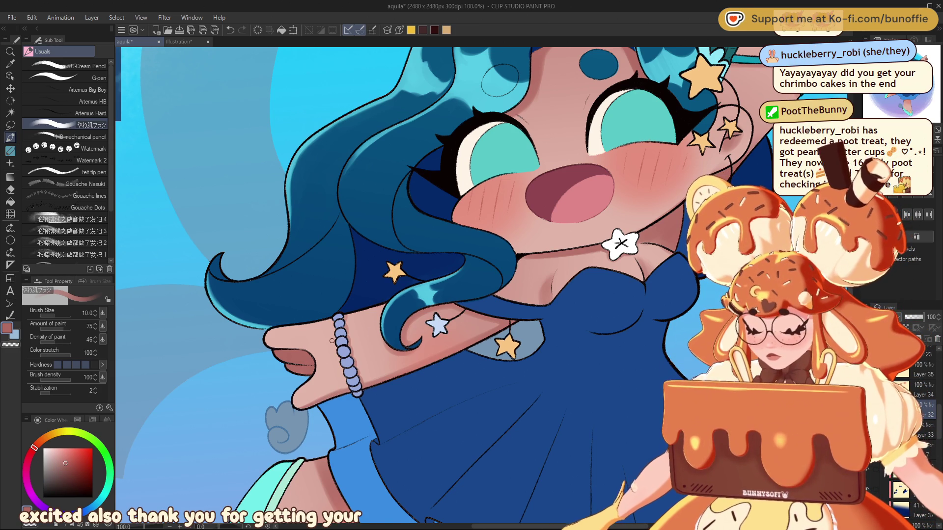
key("c")
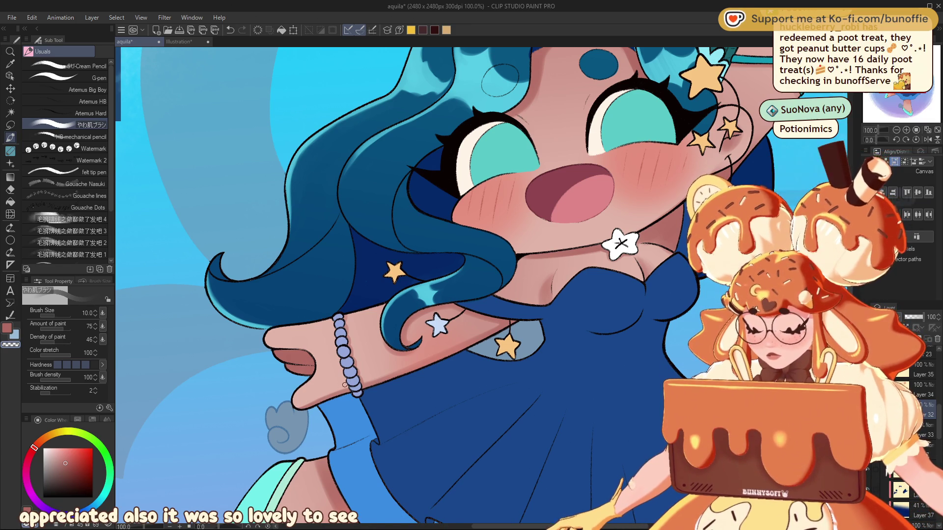
key("c")
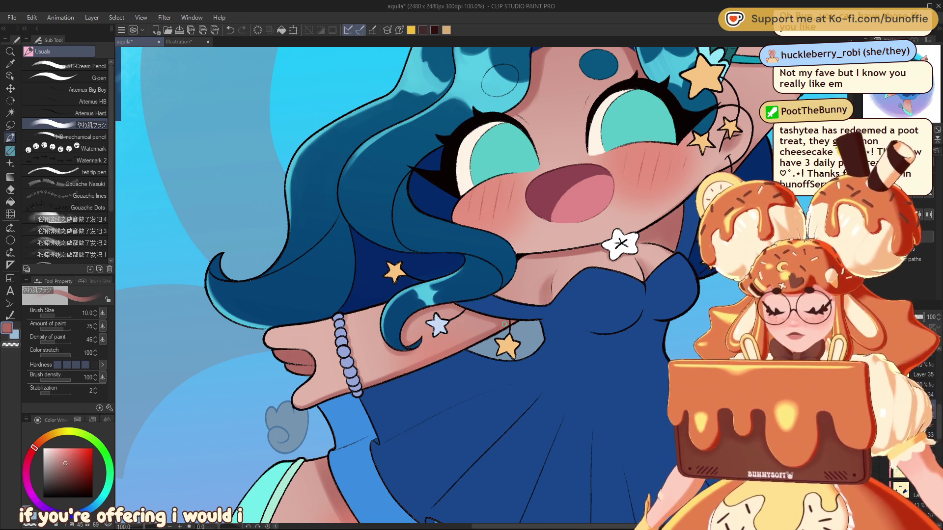
left_click_drag(270, 347, 296, 349)
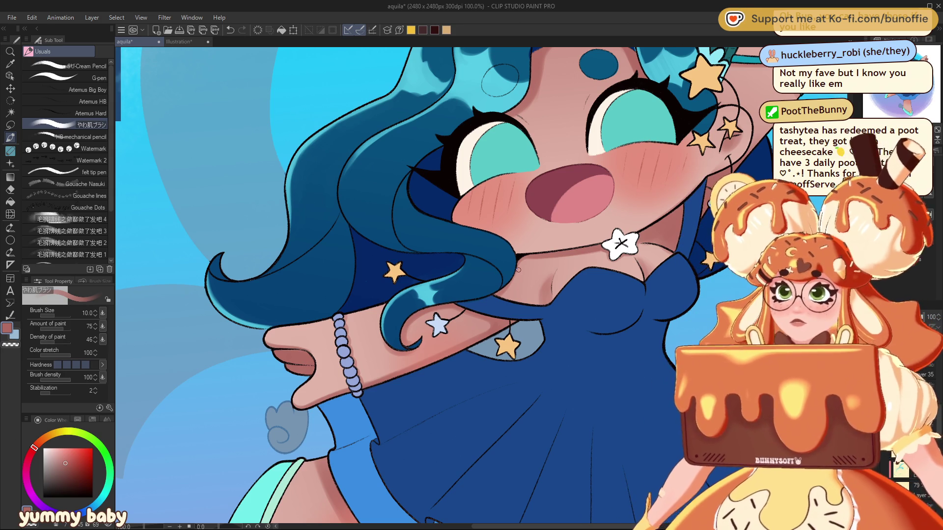
left_click_drag(518, 270, 491, 298)
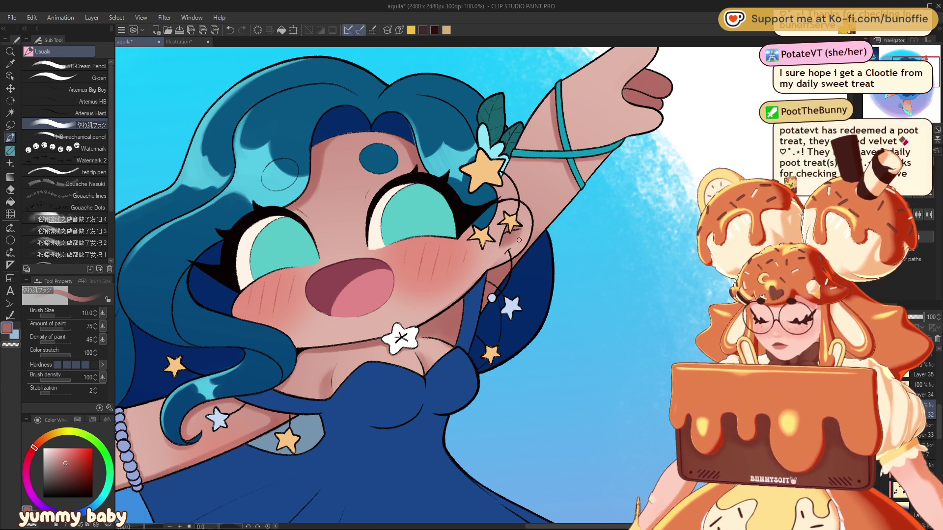
Set the brush to transparent colour, centre the raised hand, and undo the last arm stroke.
key("c")
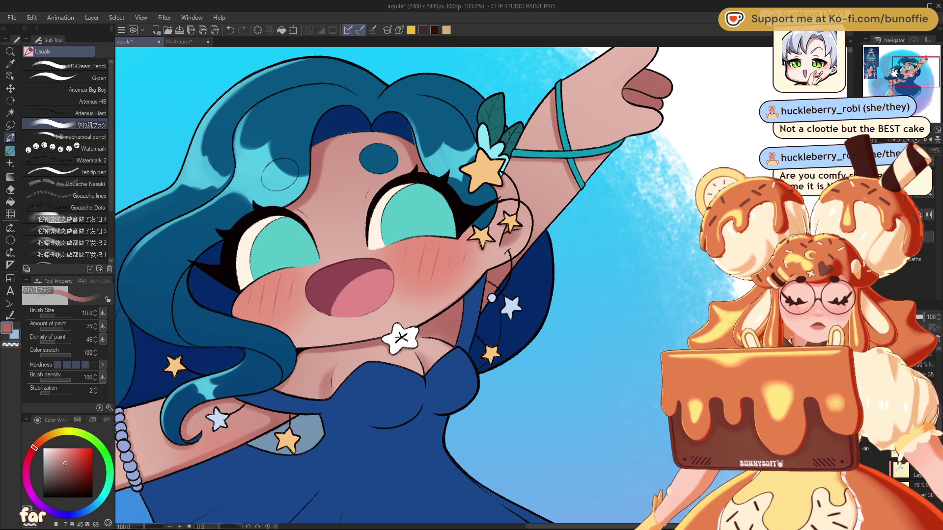
left_click_drag(656, 39, 528, 201)
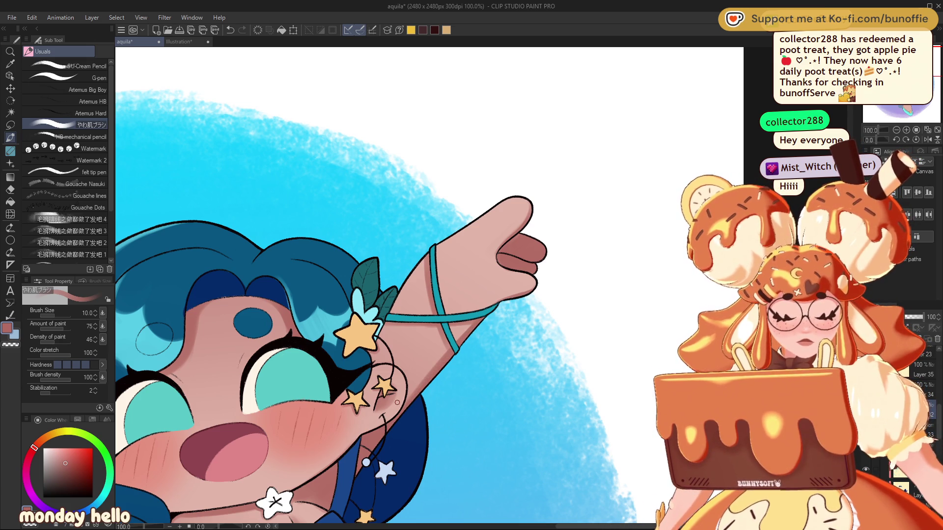
key("ctrl+z")
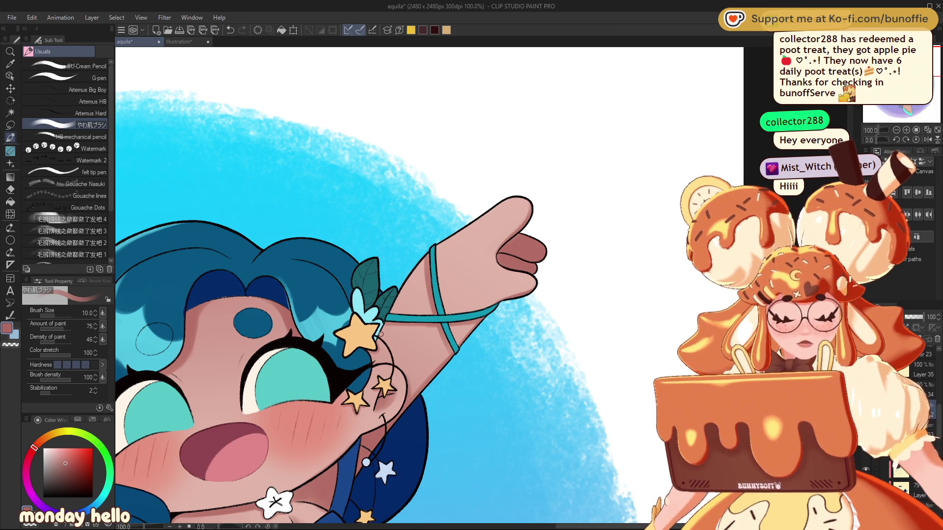
Fit the canvas to the window, zoom in a step, and recentre on the whole chibi girl.
key("ctrl+0")
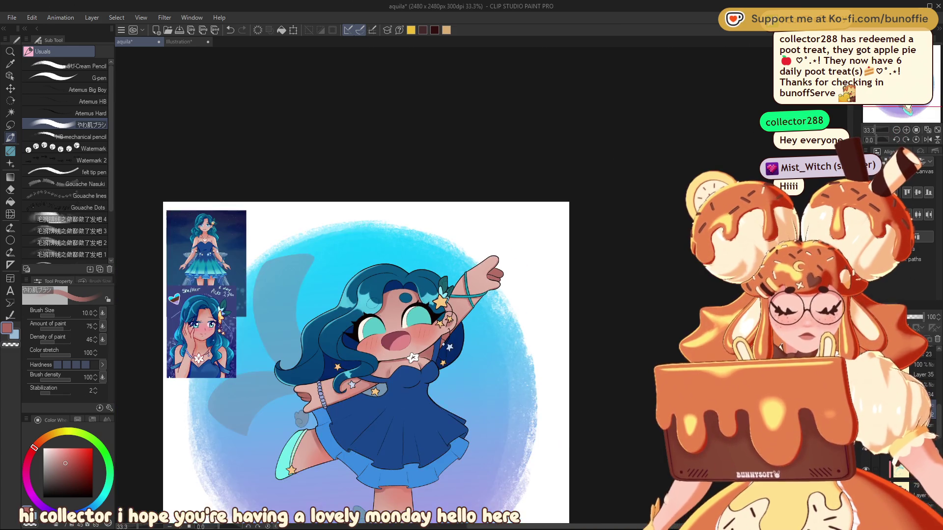
key("ctrl+plus")
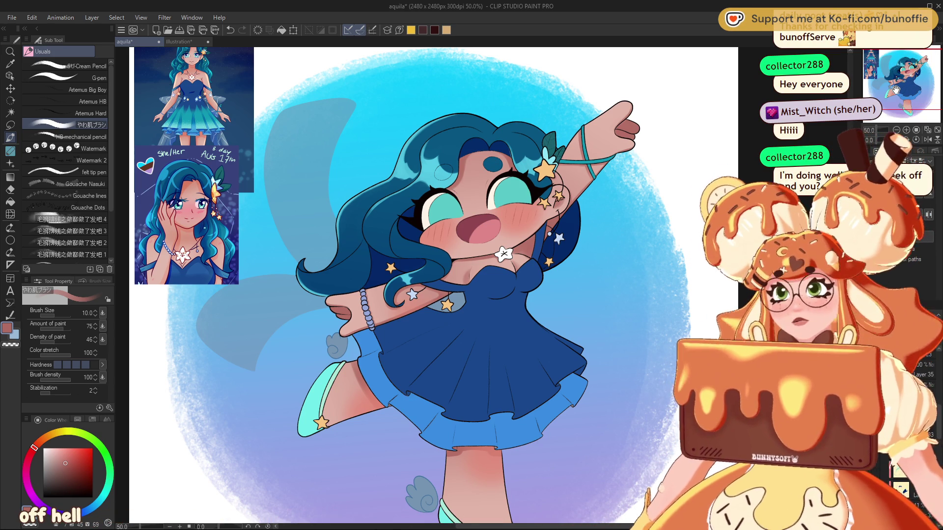
left_click_drag(896, 90, 911, 78)
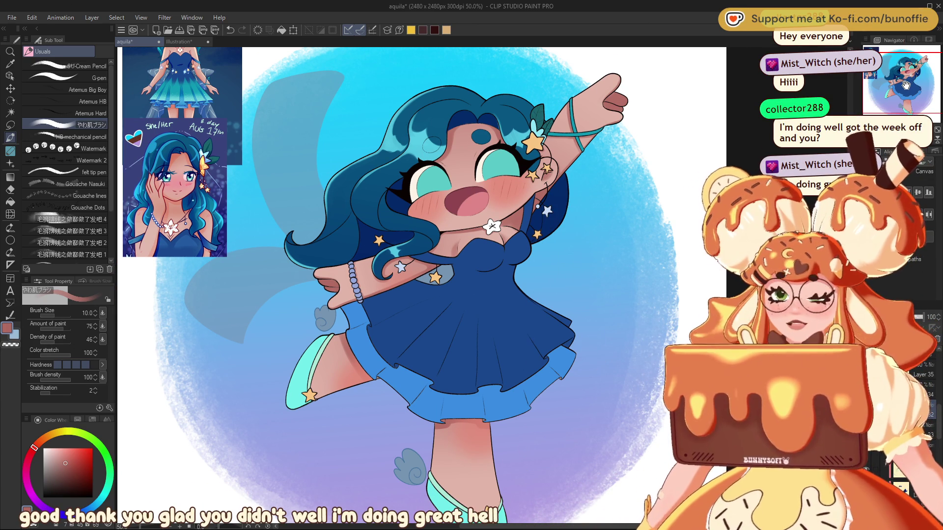
Pick the teal from the reference dress and switch to the freehand Lasso selection tool.
left_click_drag(918, 73, 921, 72)
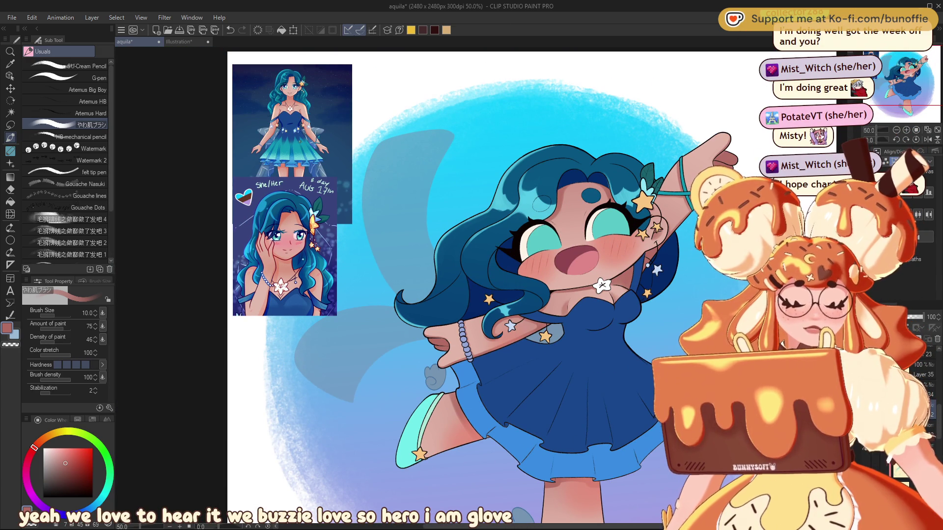
left_click(303, 156, "alt")
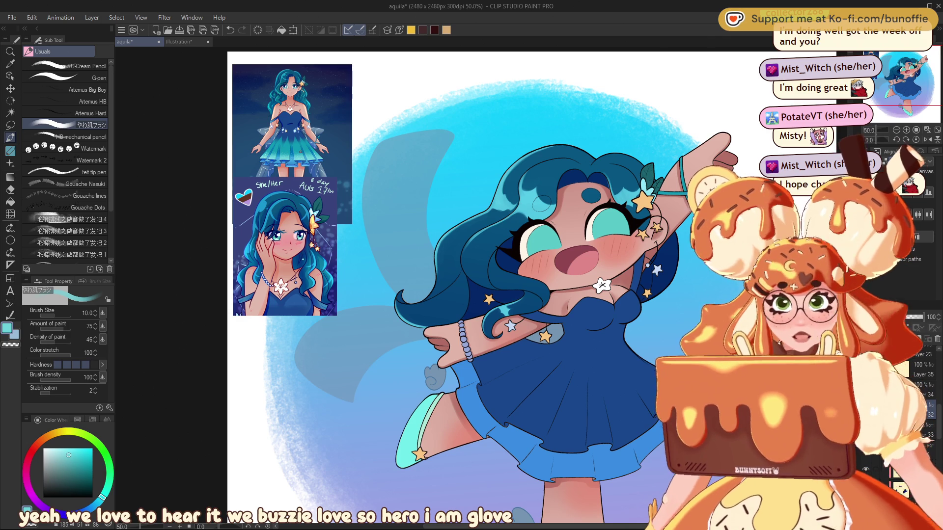
left_click(10, 125)
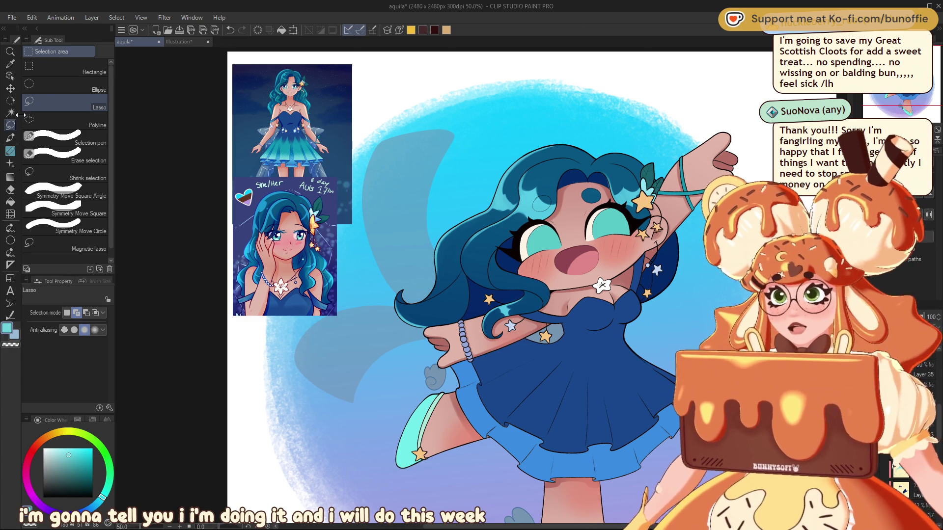
Pan the view to bring the skirt, lower body and feet into view.
left_click_drag(442, 344, 344, 241)
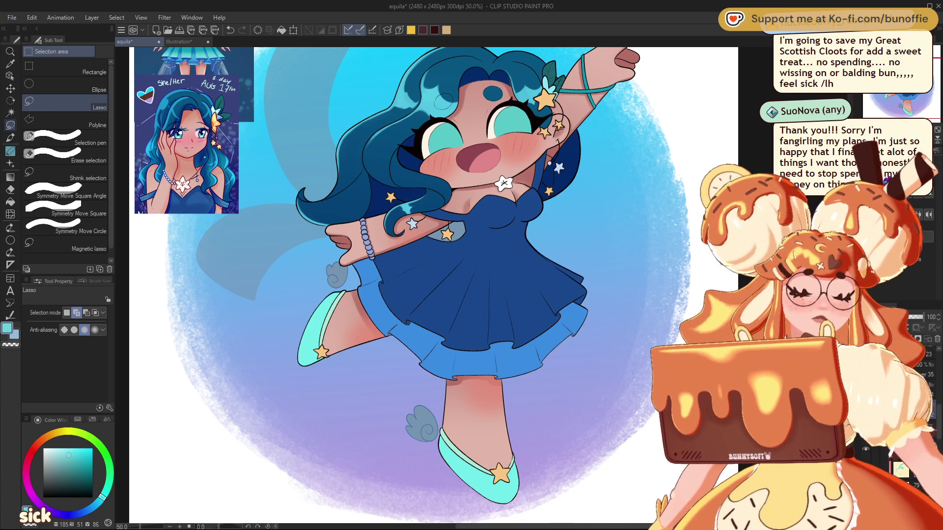
scroll(393, 285, "right", 3)
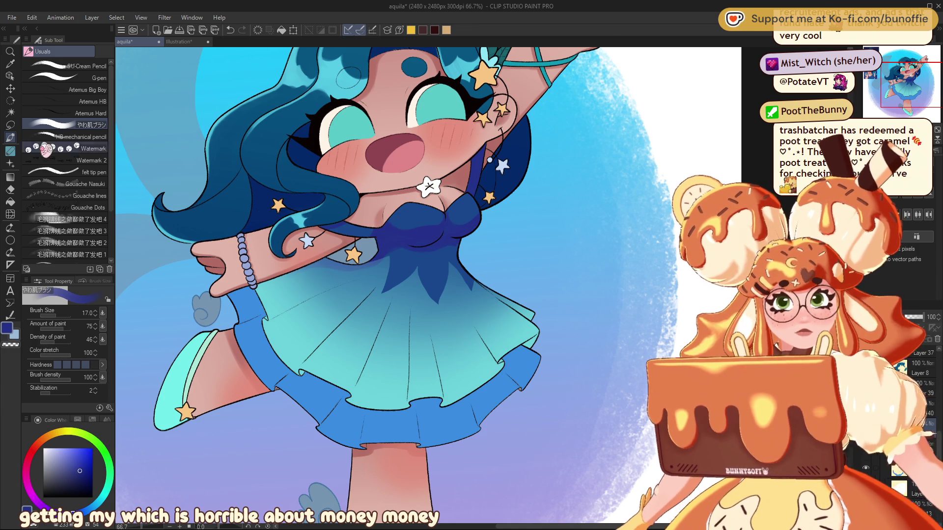
Lasso the skirt and drag a Foreground-to-transparent dark-blue gradient down from its top.
key("m")
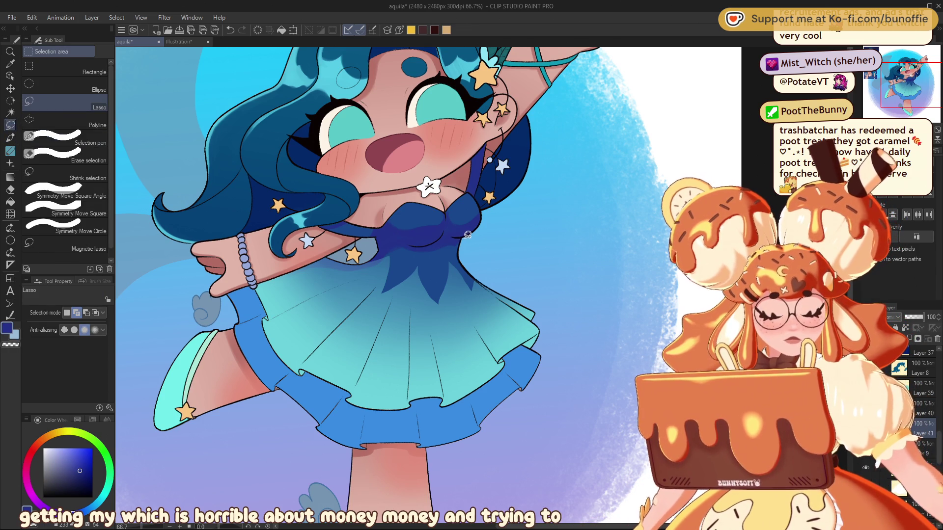
mouse_move(463, 235)
left_mouse_down()
mouse_move(302, 256)
mouse_move(512, 215)
left_mouse_up()
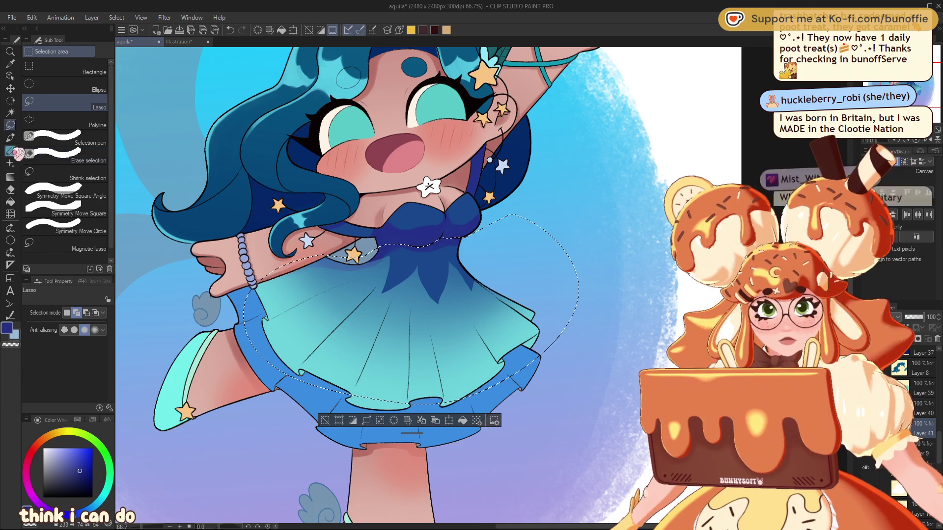
key("g")
left_click_drag(422, 245, 440, 342)
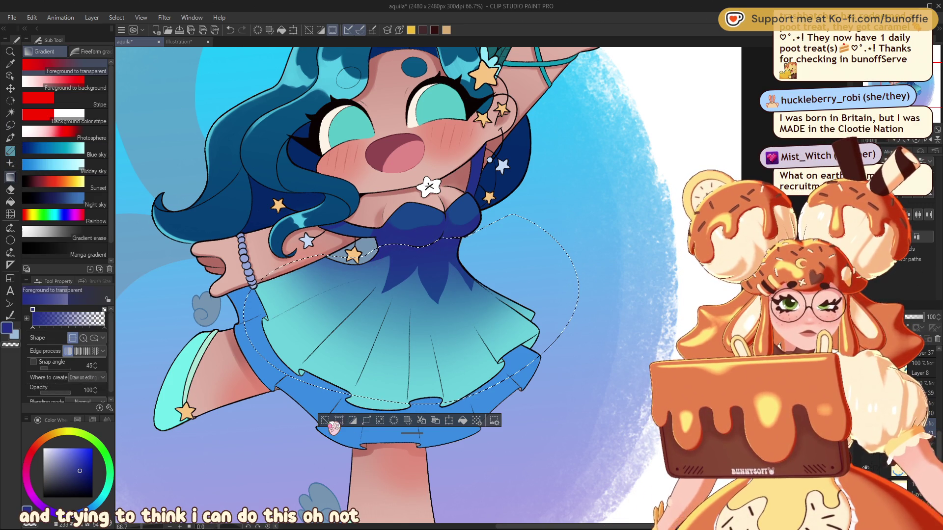
Undo the accidental crop, clear the skirt selection, and recentre on the face and raised arm.
left_click(335, 422)
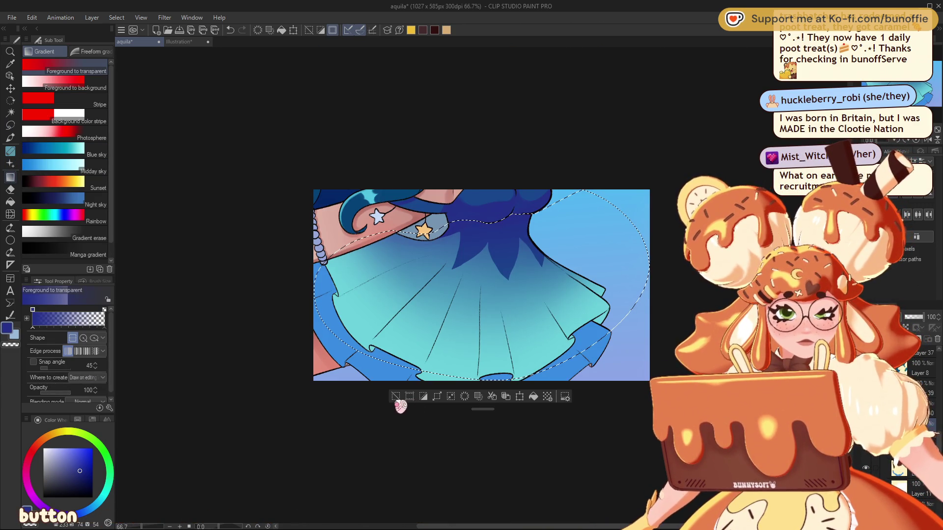
key("ctrl+z")
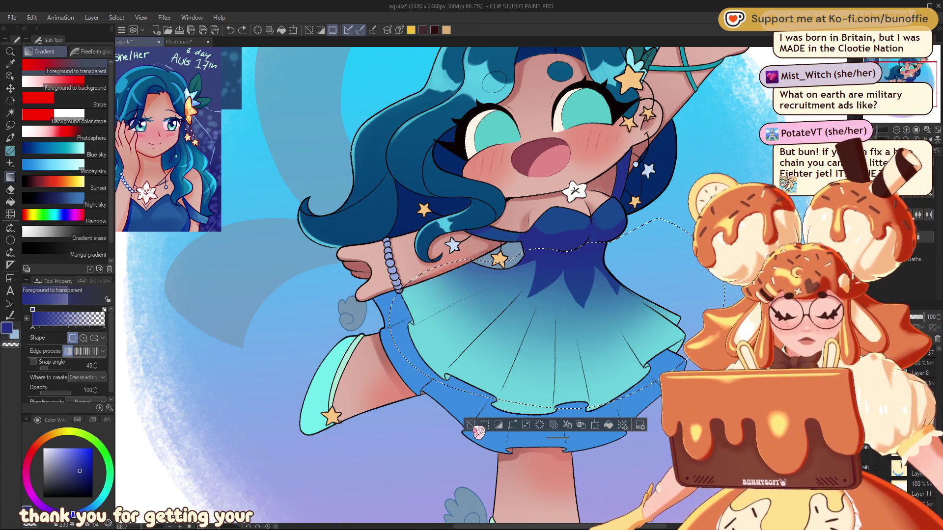
left_click(470, 426)
left_click_drag(921, 75, 925, 71)
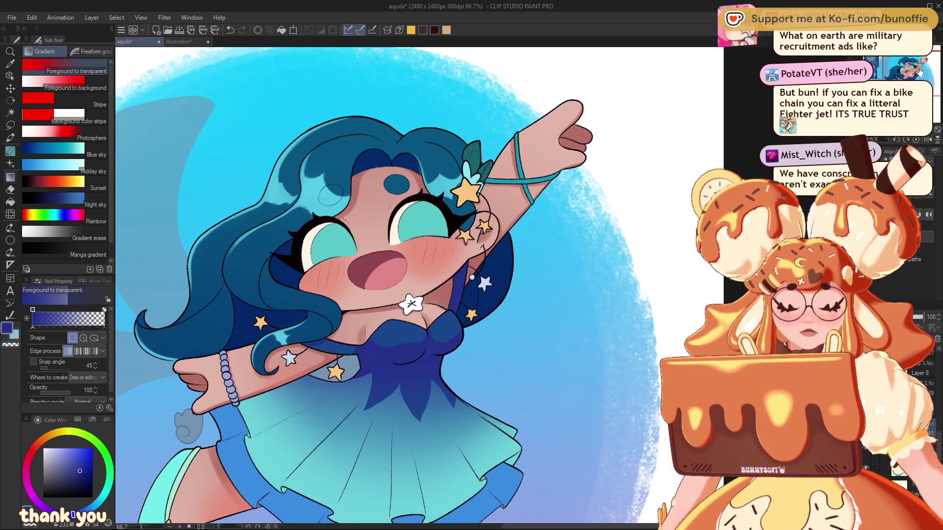
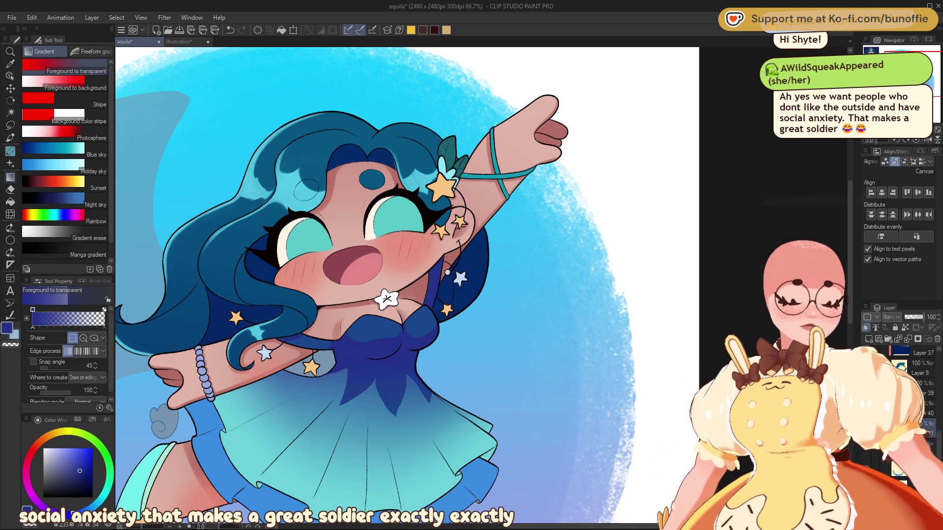
Compare the skirt frill with and without its blue gradient, then keep the gradient.
scroll(408, 285, "up", 3)
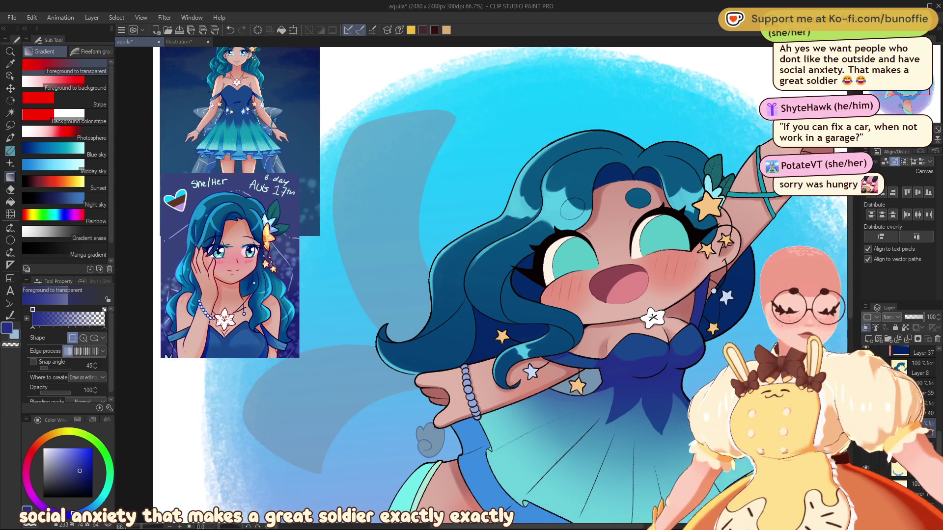
left_click_drag(407, 285, 619, 353)
scroll(442, 294, "down", 2)
scroll(442, 294, "up", 2)
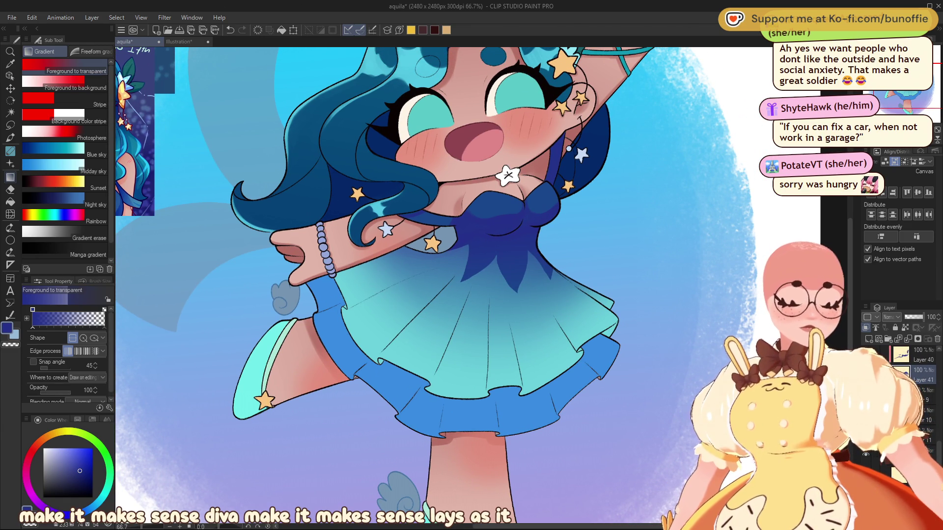
key("ctrl+z")
key("ctrl+y")
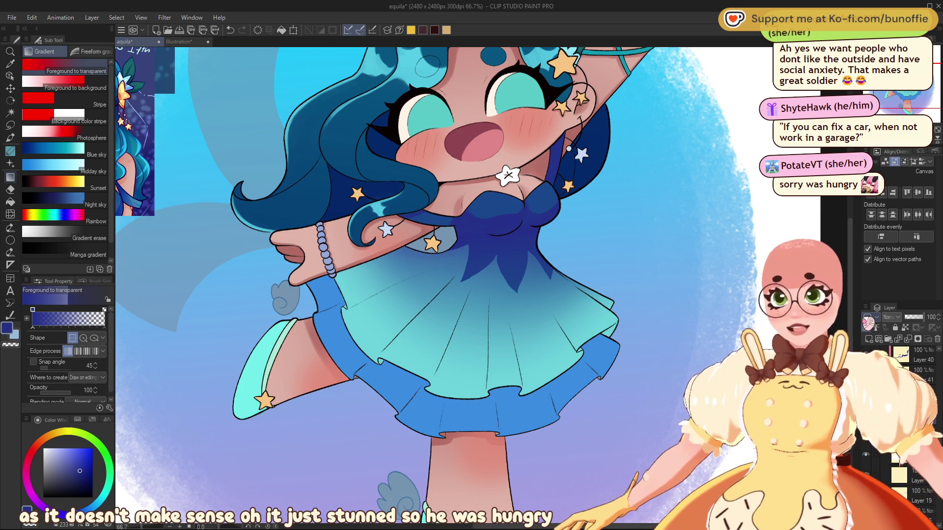
Lasso-select the skirt area.
key("m")
left_click_drag(545, 255, 486, 268)
left_click_drag(687, 49, 888, 53)
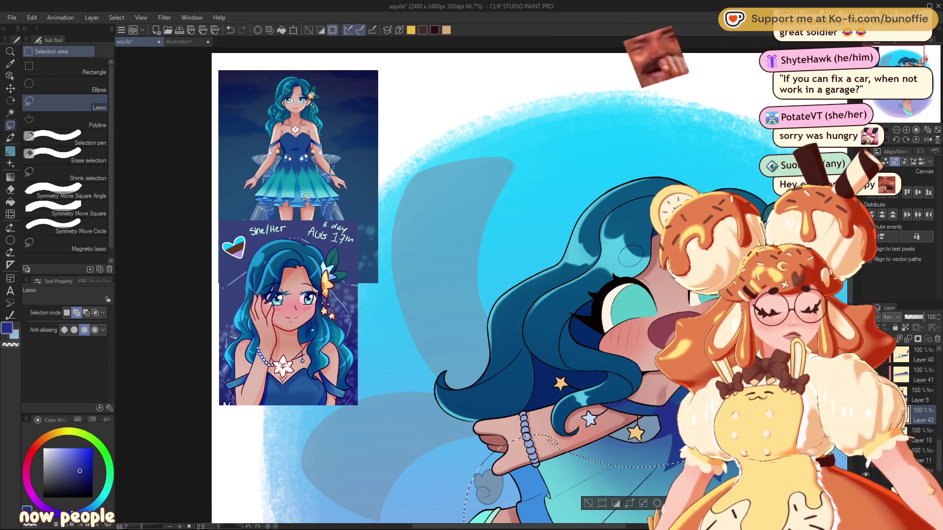
Pick the light teal-blue from the reference dress's skirt as the drawing colour.
left_click(303, 198, "alt")
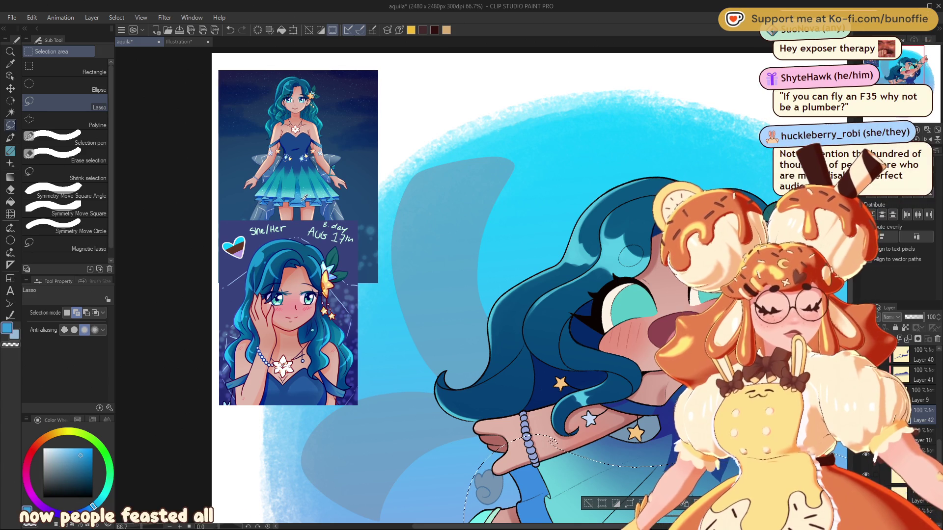
left_click(303, 197, "alt")
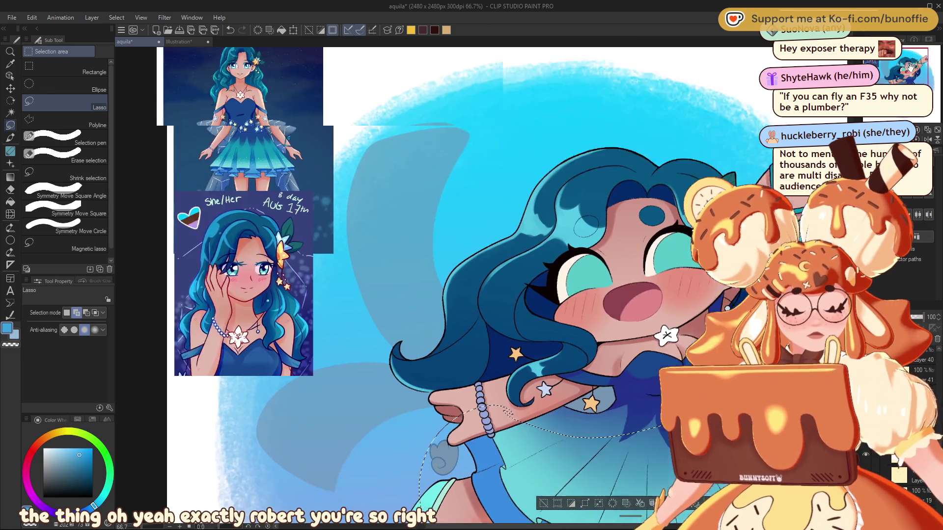
left_click_drag(472, 294, 305, 98)
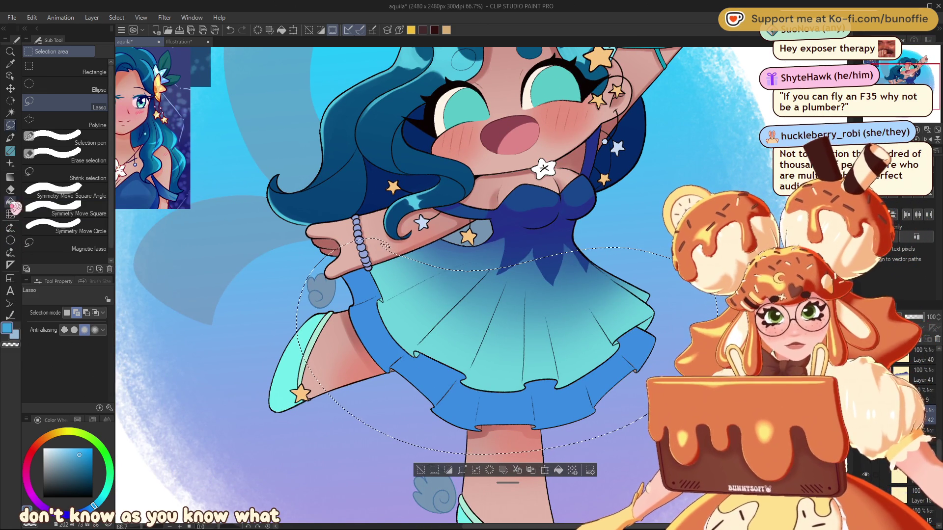
Lay a light teal-blue gradient over the selected skirt and clear the selection.
left_click(10, 177)
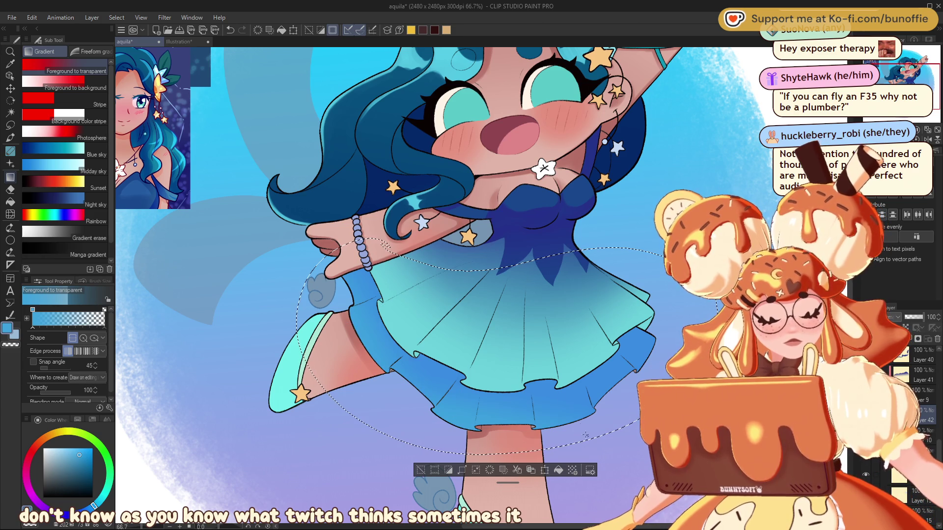
left_click_drag(668, 381, 637, 360)
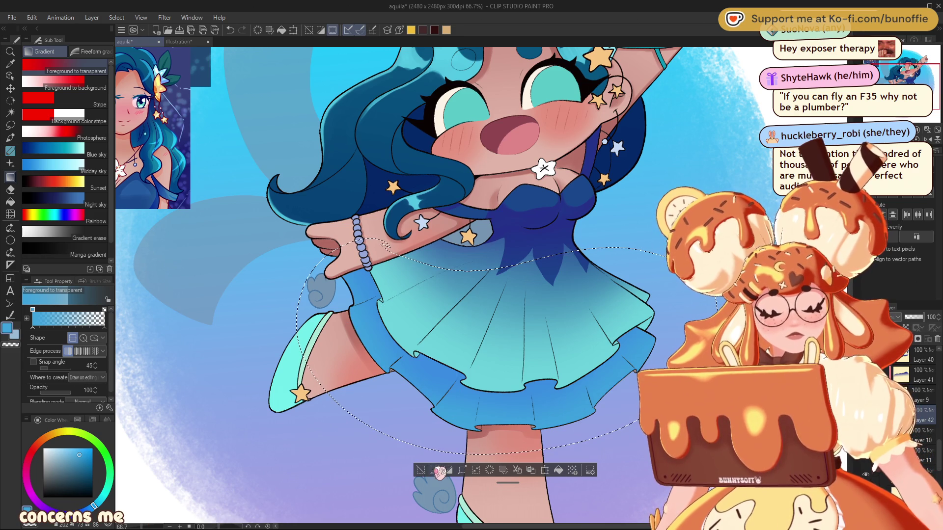
left_click(421, 470)
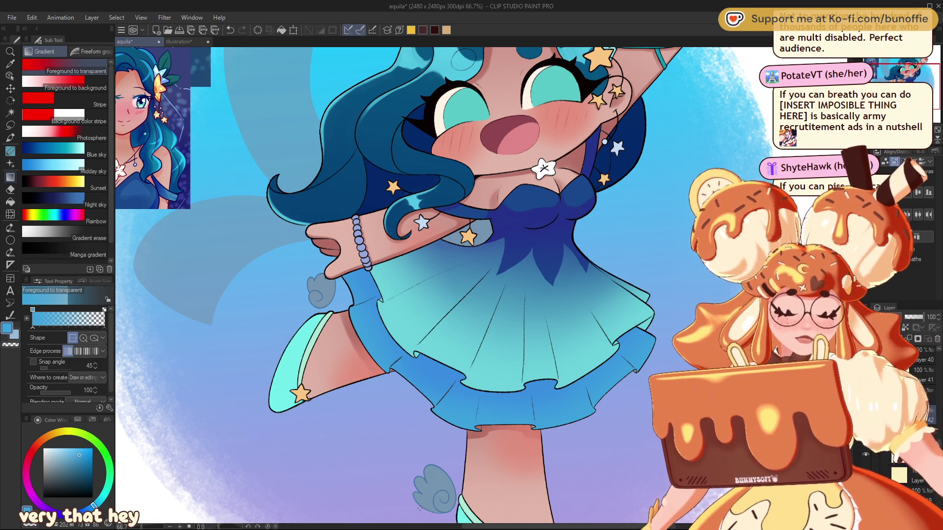
left_click(10, 138)
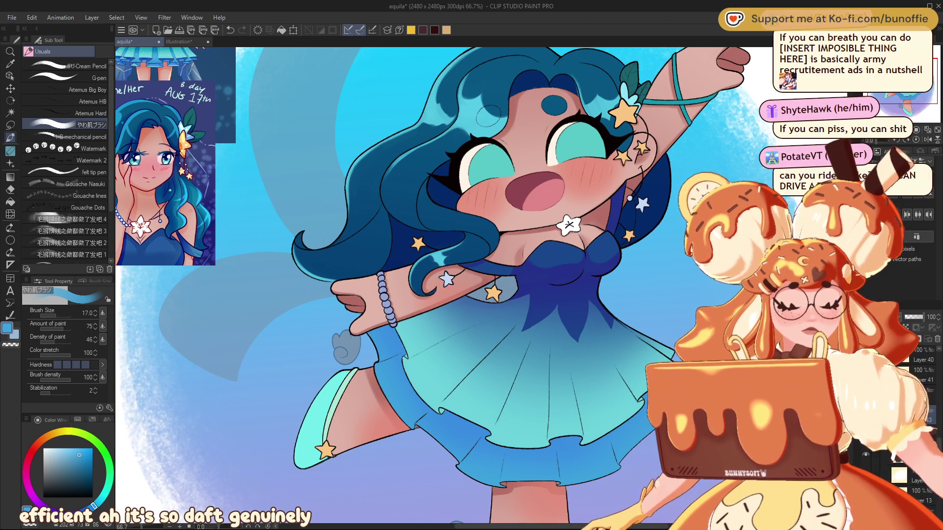
Eyedrop the blue at the skirt's edge and pan down to the skirt and legs.
left_click(470, 421, "alt")
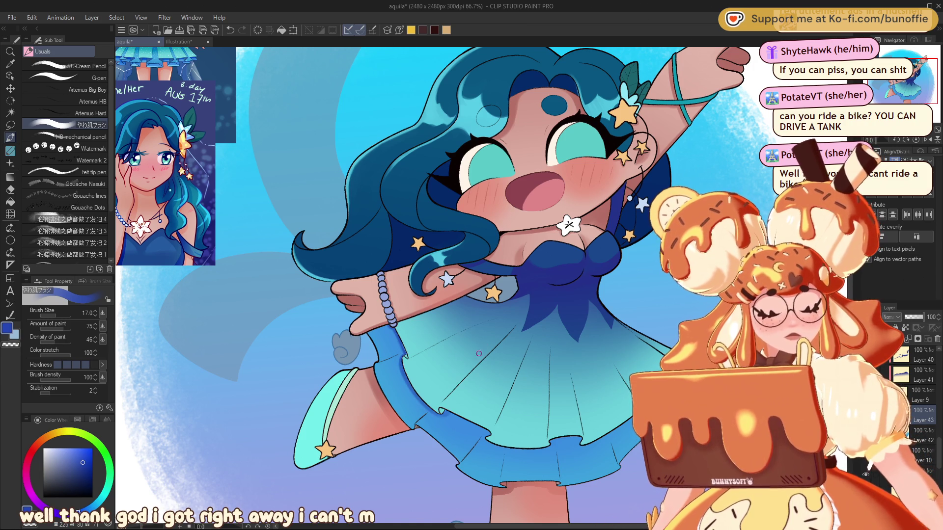
left_click_drag(457, 418, 311, 319)
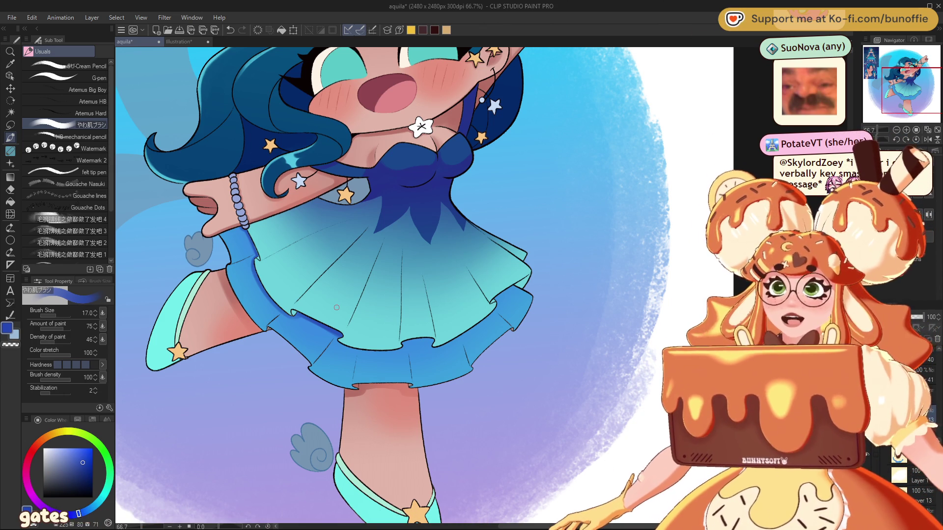
left_click_drag(922, 77, 893, 54)
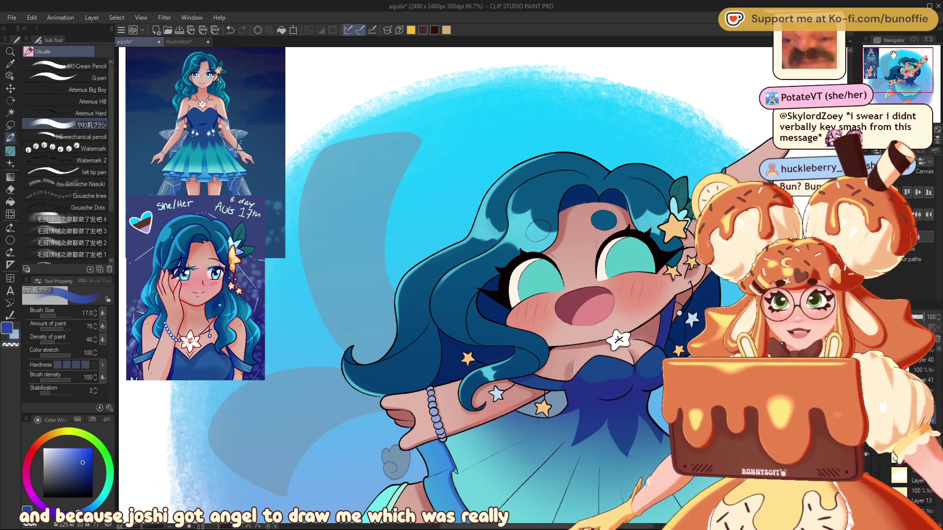
Pan the view onto the artwork, moving the reference images out of sight.
left_click_drag(893, 54, 906, 53)
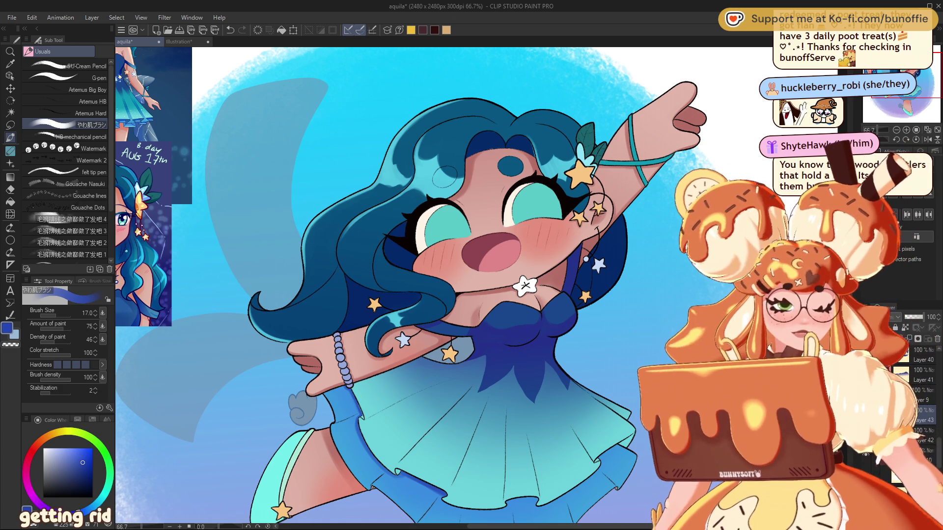
Pan down to the legs, then back up to the face and raised arm.
scroll(442, 285, "down", 5)
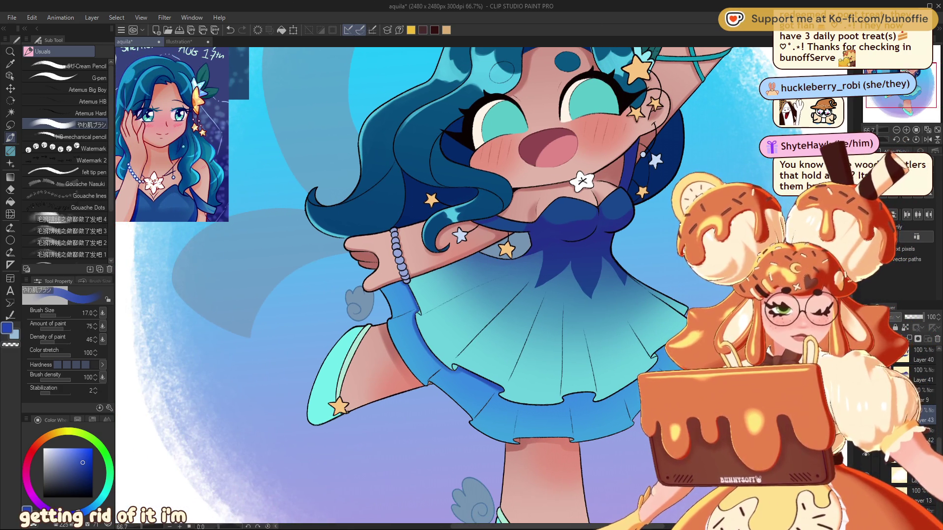
left_click_drag(910, 70, 925, 75)
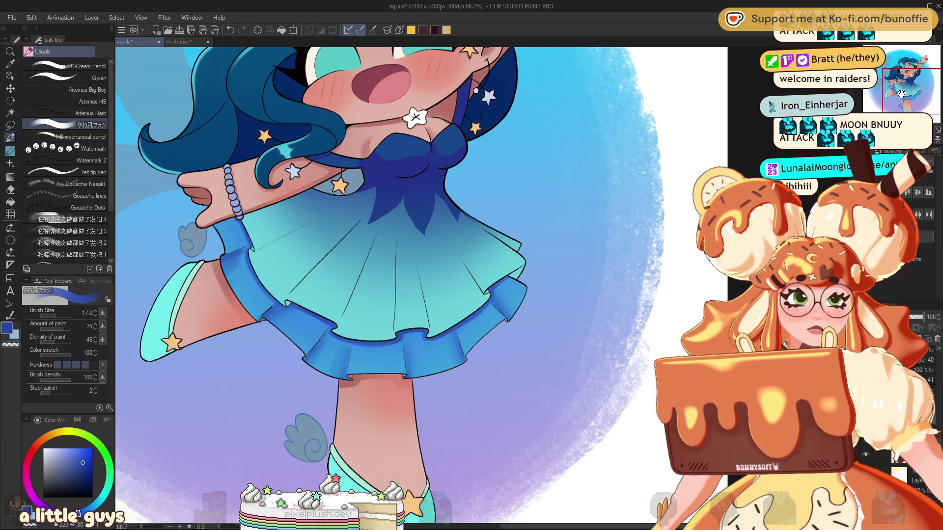
left_click_drag(901, 93, 891, 85)
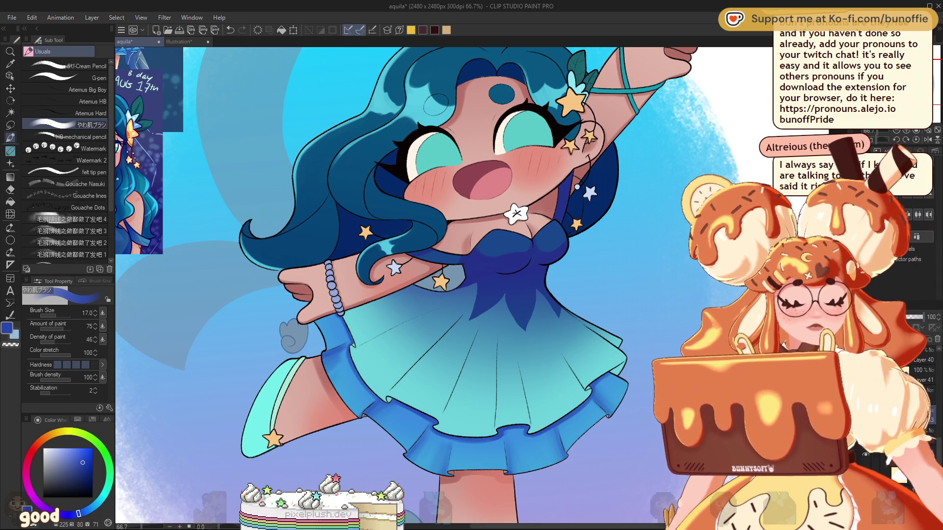
scroll(471, 265, "down", 3)
scroll(442, 245, "up", 3)
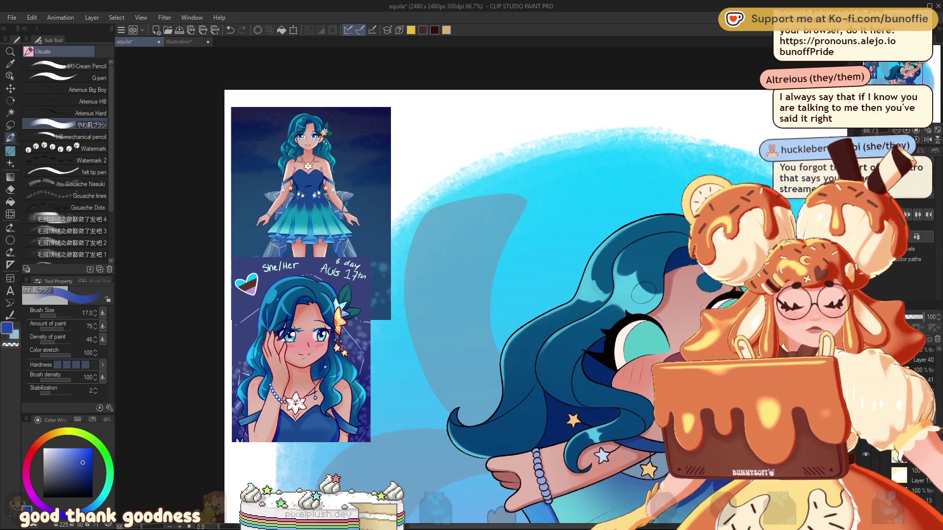
scroll(471, 266, "right", 2)
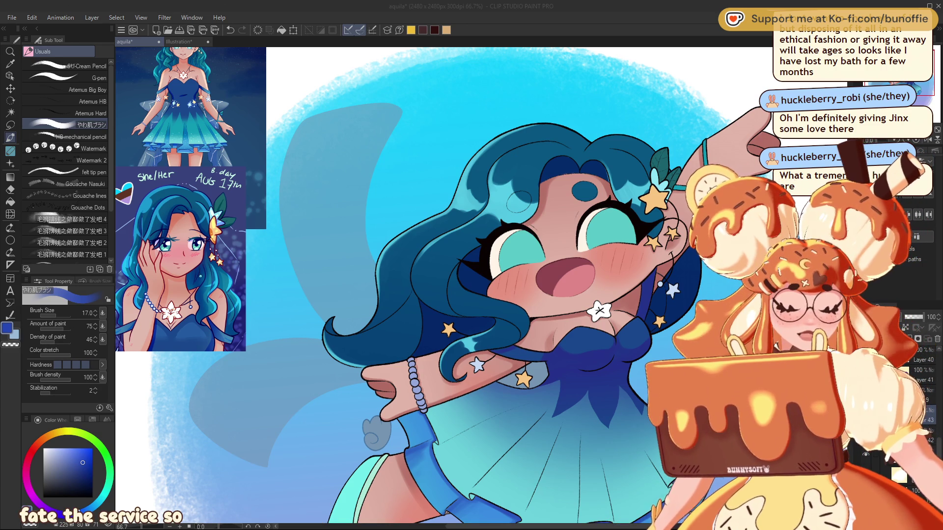
mouse_move(540, 245)
left_mouse_down()
mouse_move(442, 216)
mouse_move(432, 187)
mouse_move(392, 203)
left_mouse_up()
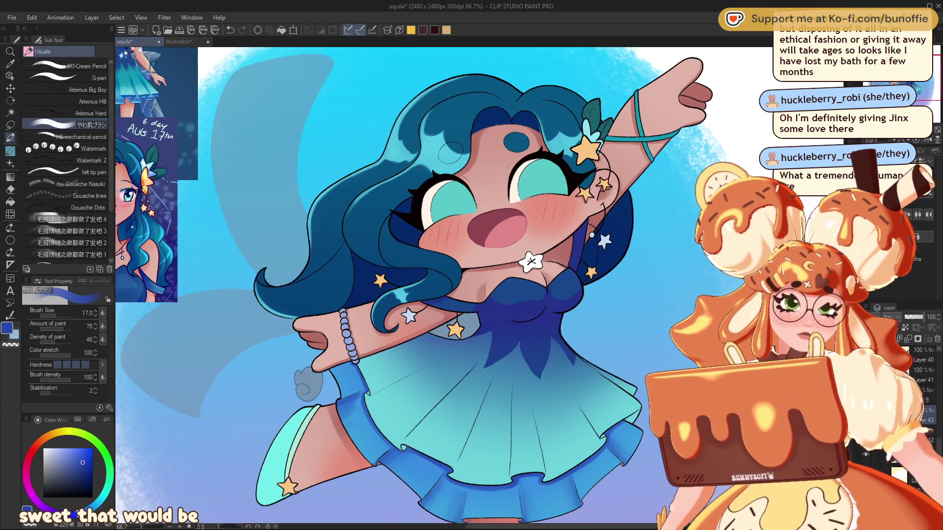
mouse_move(433, 245)
left_mouse_down()
mouse_move(422, 265)
mouse_move(472, 245)
left_mouse_up()
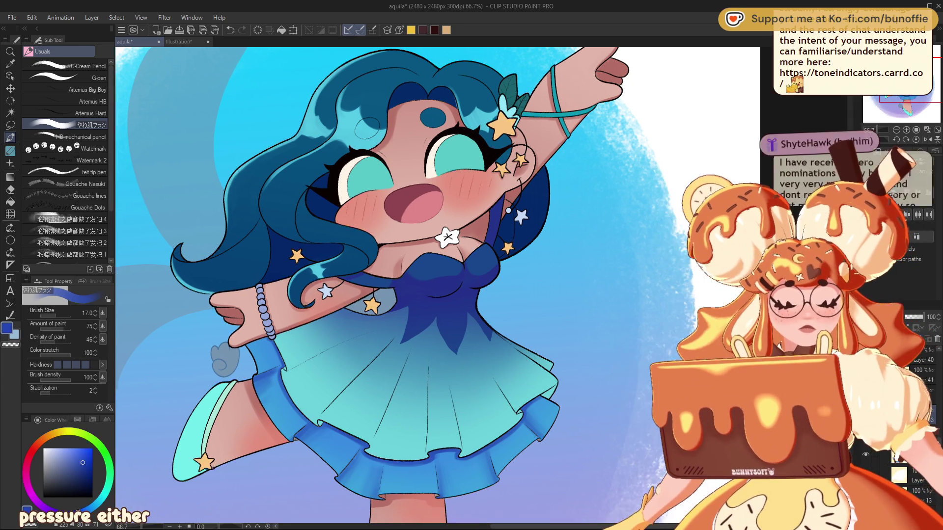
Rotate the canvas back to centre the character and set the colour to dark red.
left_click_drag(432, 265, 461, 280)
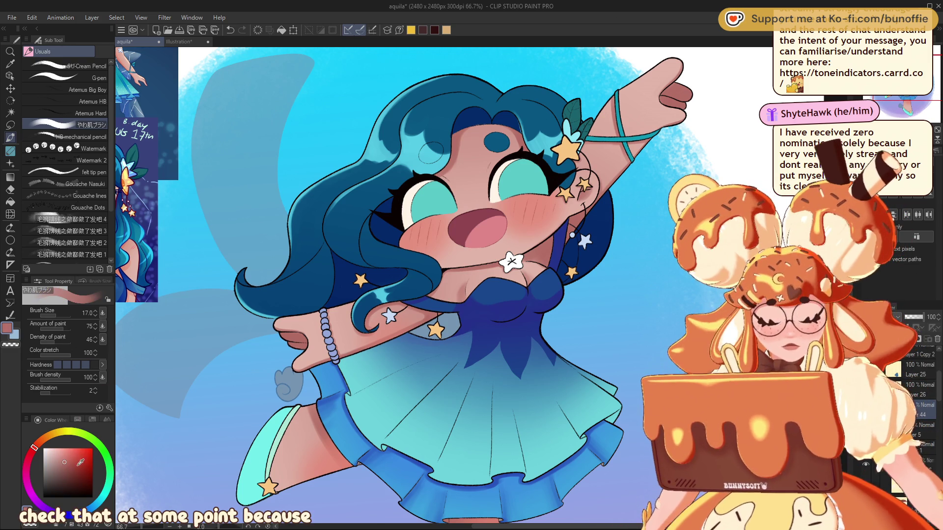
left_click(74, 467)
left_click_drag(42, 447, 37, 452)
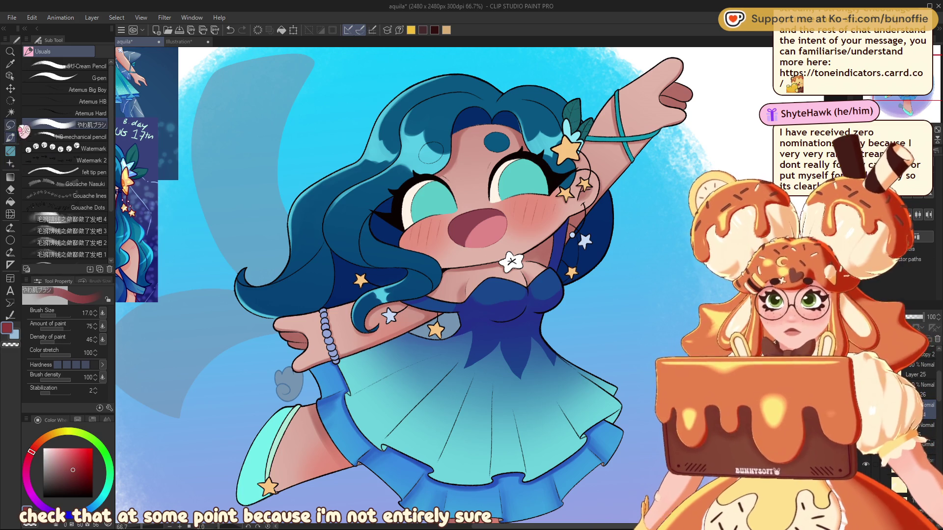
Erase stray skin colour over the hair by the cheek using the G-pen in transparent colour.
left_click(74, 77)
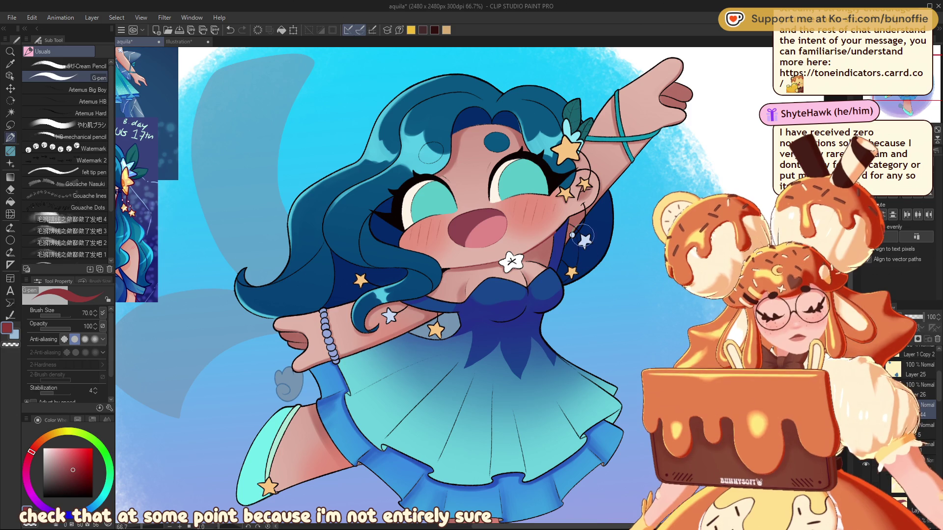
key("c")
left_click_drag(564, 220, 559, 239)
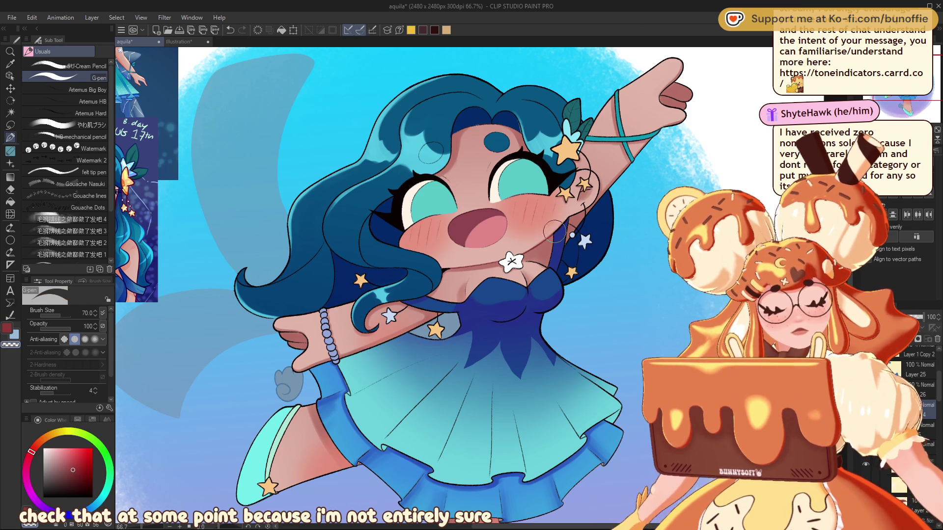
Return the drawing colour to red and pan across the canvas edge, skirt and legs.
key("c")
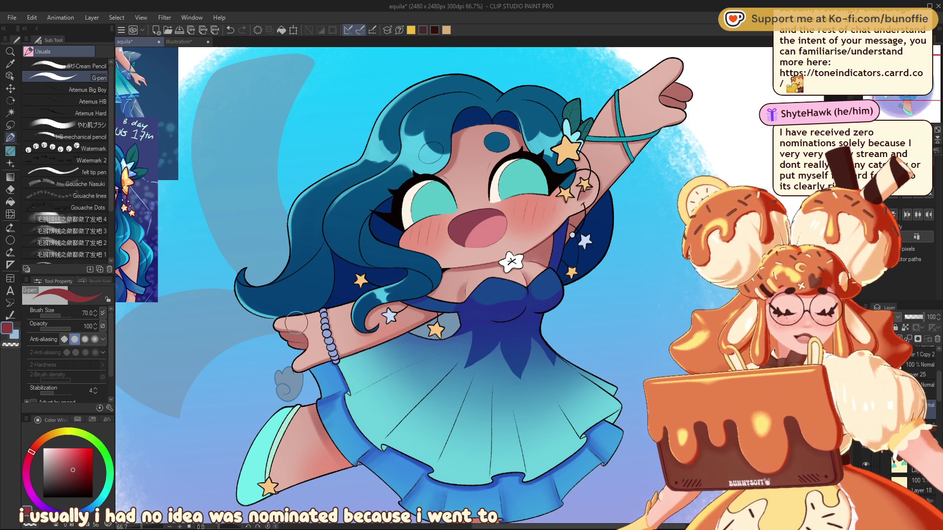
left_click_drag(296, 323, 40, 411)
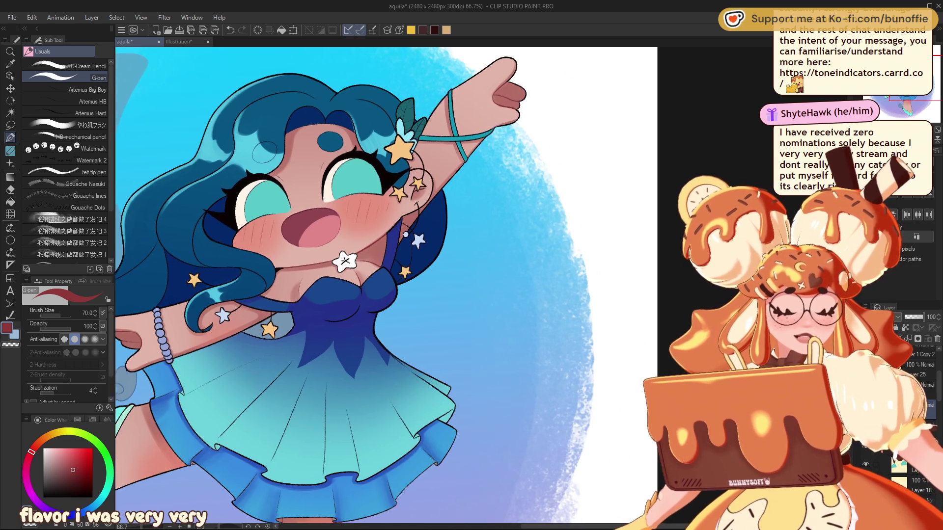
mouse_move(424, 212)
left_mouse_down()
mouse_move(638, 54)
mouse_move(525, 261)
mouse_move(501, 261)
left_mouse_up()
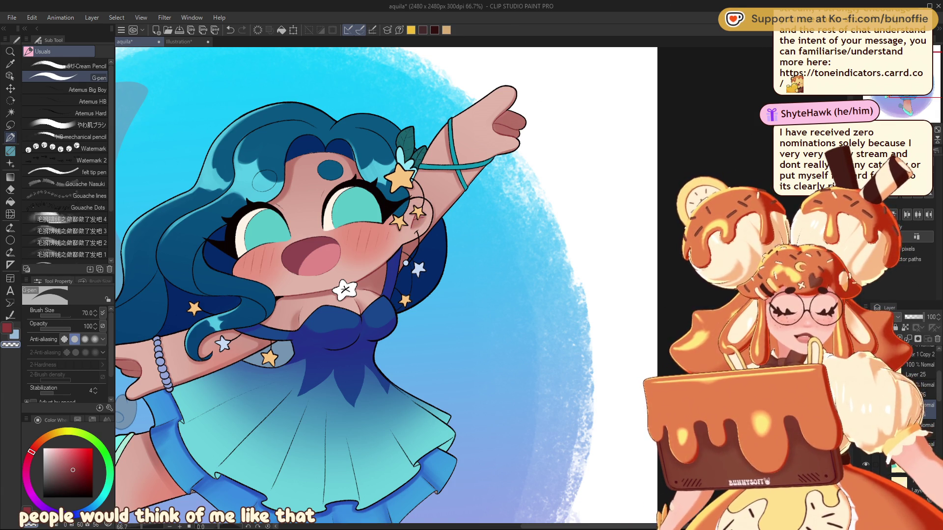
left_click_drag(264, 180, 377, 148)
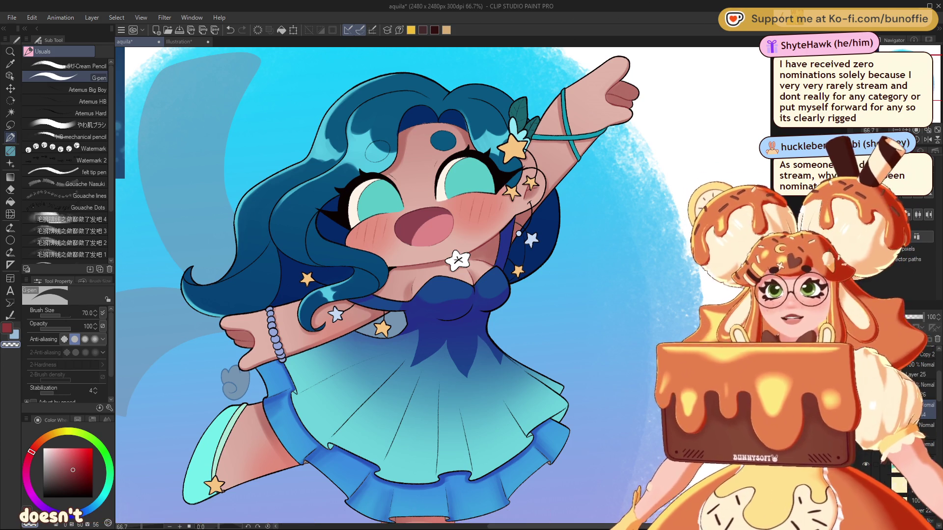
scroll(392, 284, "down", 3)
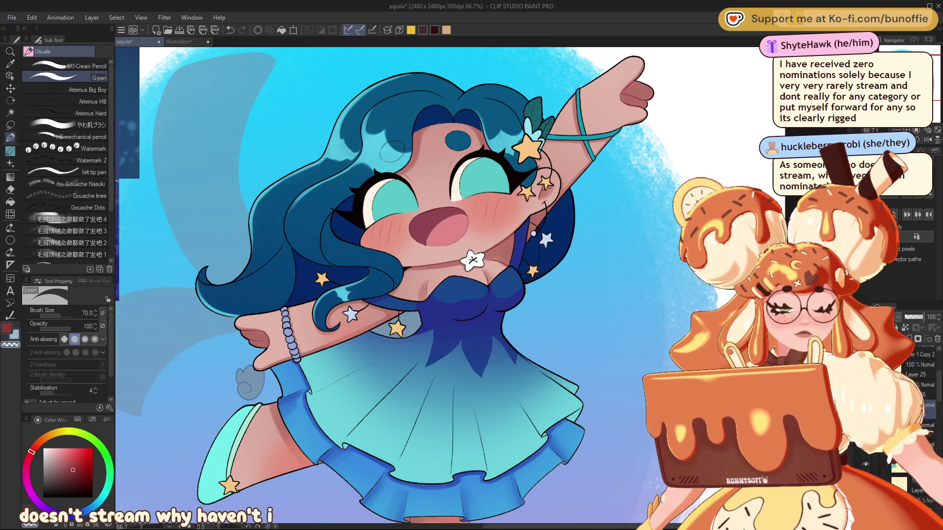
scroll(393, 285, "up", 5)
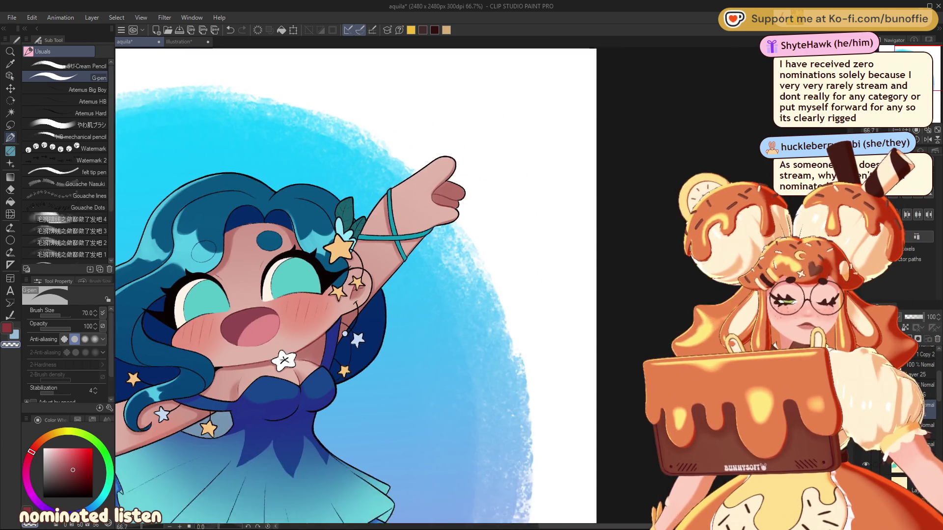
scroll(432, 285, "right", 3)
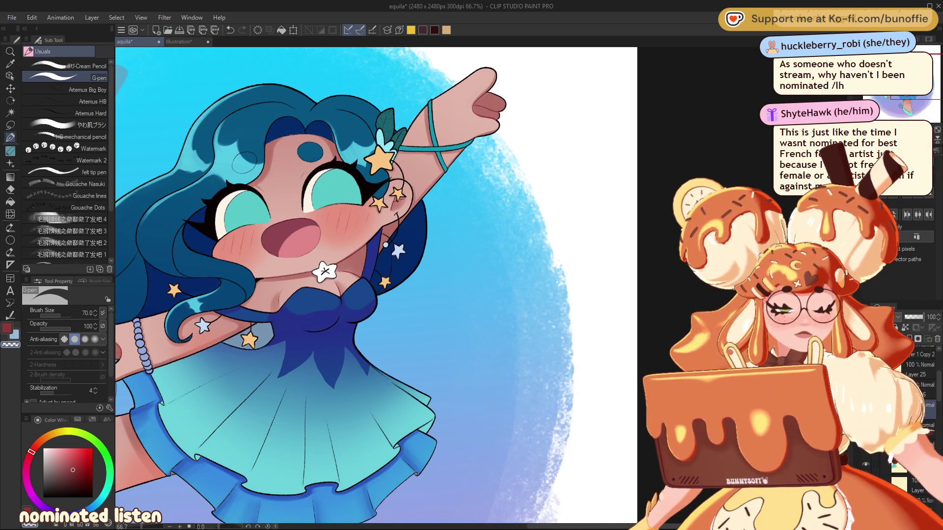
scroll(393, 285, "left", 2)
scroll(393, 284, "left", 1)
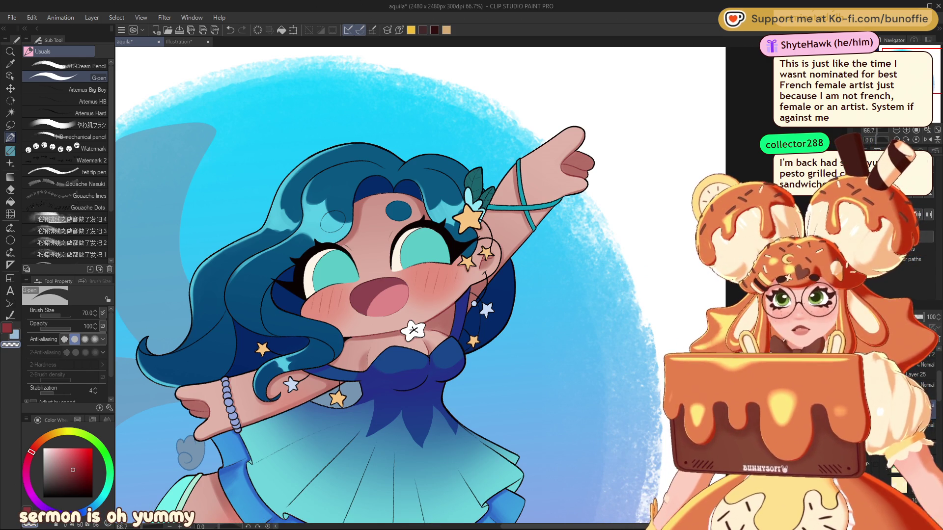
scroll(420, 289, "down", 5)
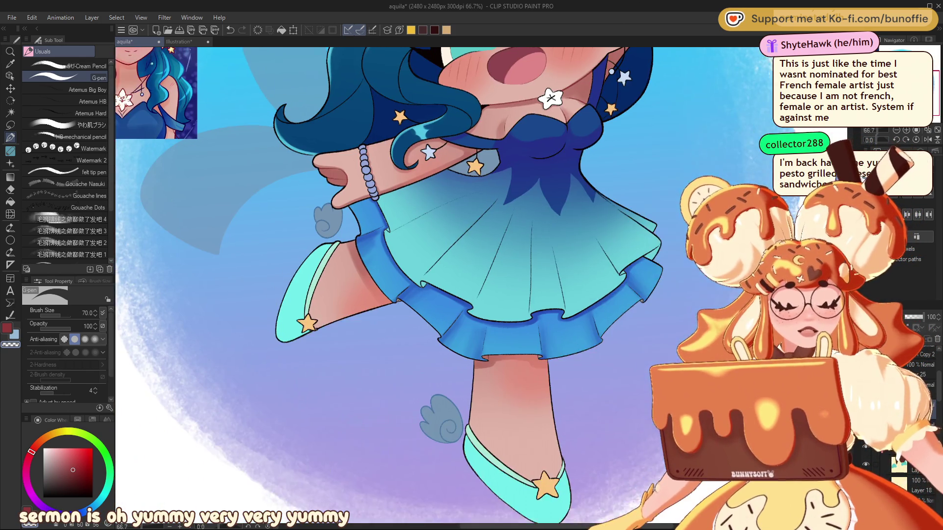
scroll(528, 288, "up", 1)
scroll(527, 289, "up", 3)
left_click_drag(442, 245, 368, 275)
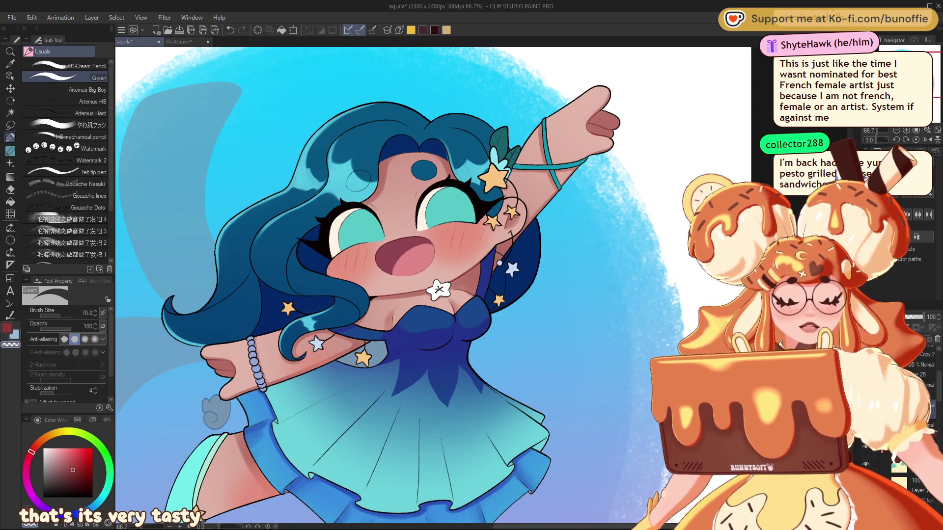
Centre the figure, sample the hair's dark blue as drawing colour, and zoom out.
left_click_drag(442, 245, 398, 285)
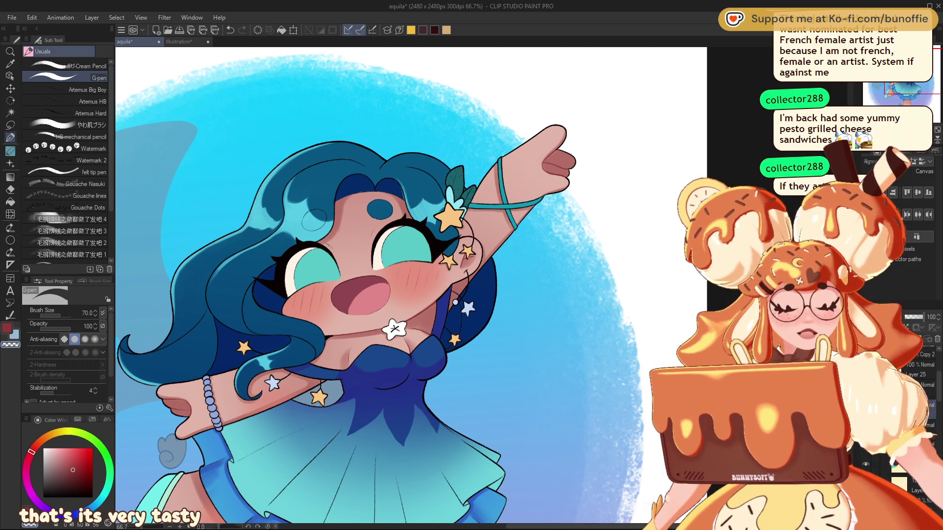
left_click_drag(627, 109, 696, 89)
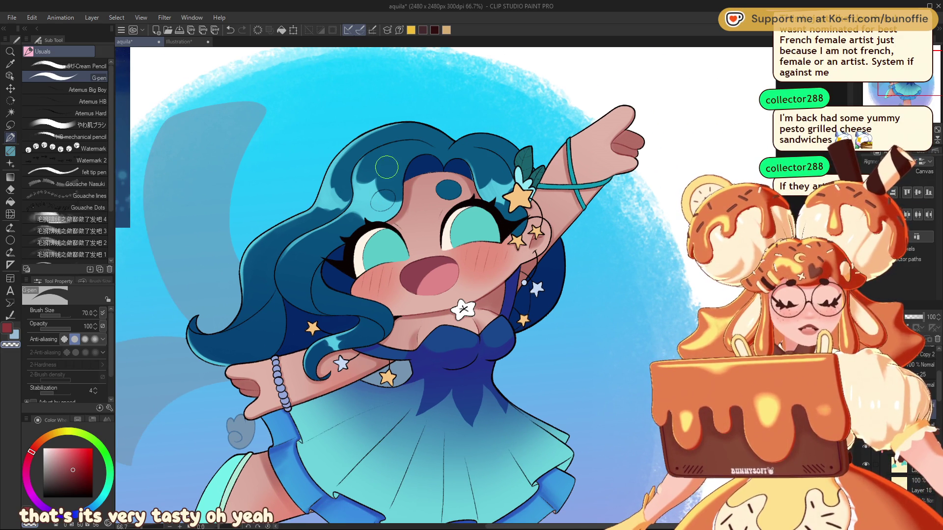
left_click(422, 164, "alt")
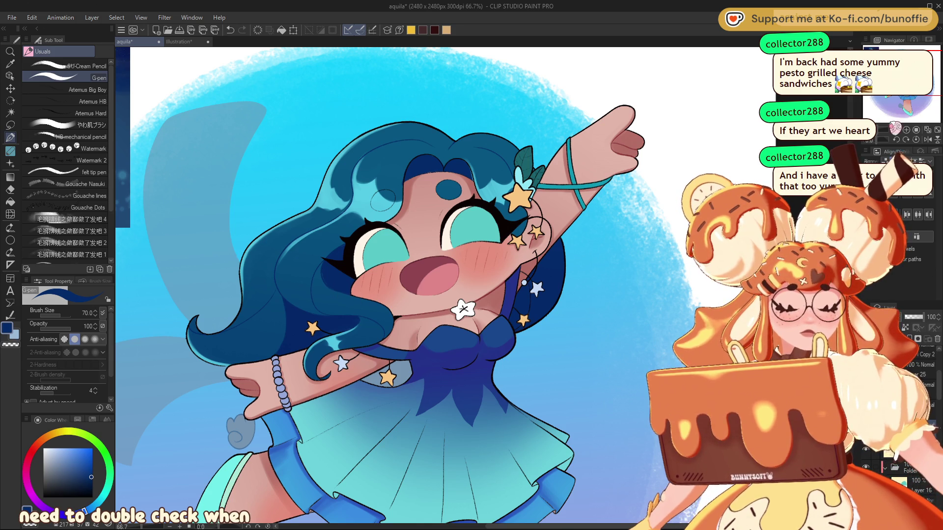
key("ctrl+minus")
key("ctrl+minus")
key("ctrl+minus")
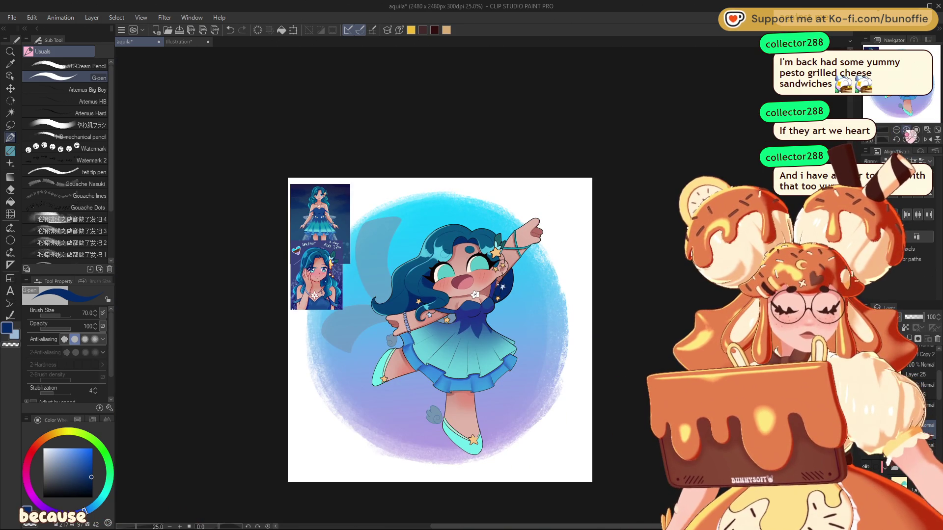
key("ctrl+plus")
key("ctrl+plus")
key("ctrl+plus")
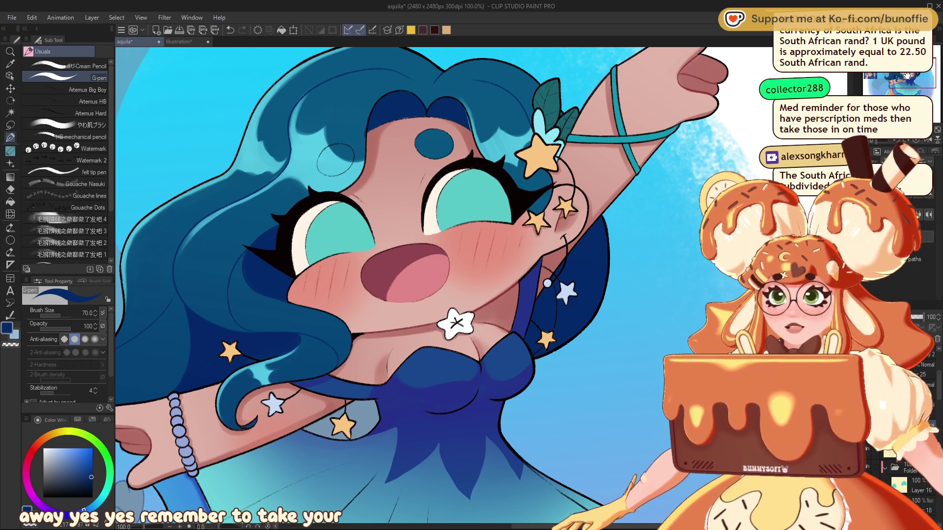
scroll(431, 286, "up", 2)
scroll(442, 288, "up", 2)
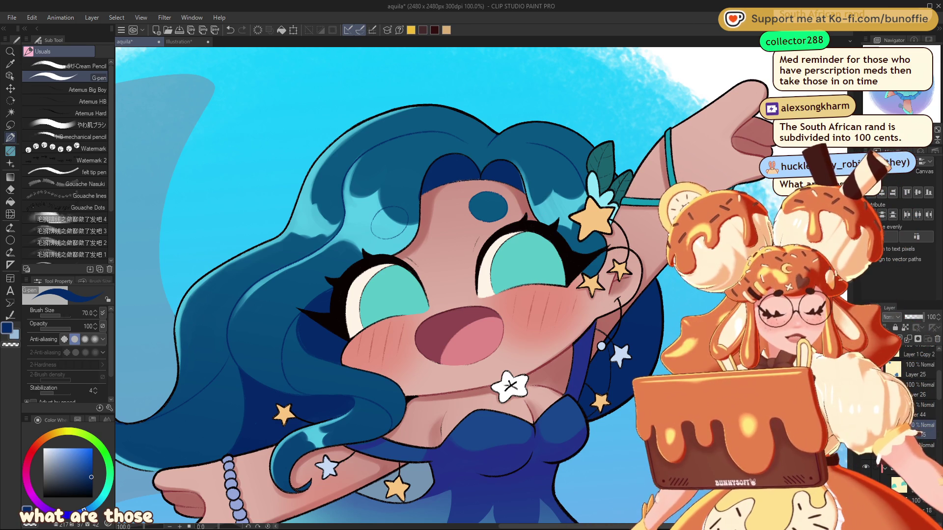
scroll(530, 199, "up", 3)
scroll(900, 100, "down", 2)
scroll(901, 100, "down", 1)
mouse_move(900, 101)
left_mouse_down()
mouse_move(907, 108)
mouse_move(900, 99)
left_mouse_up()
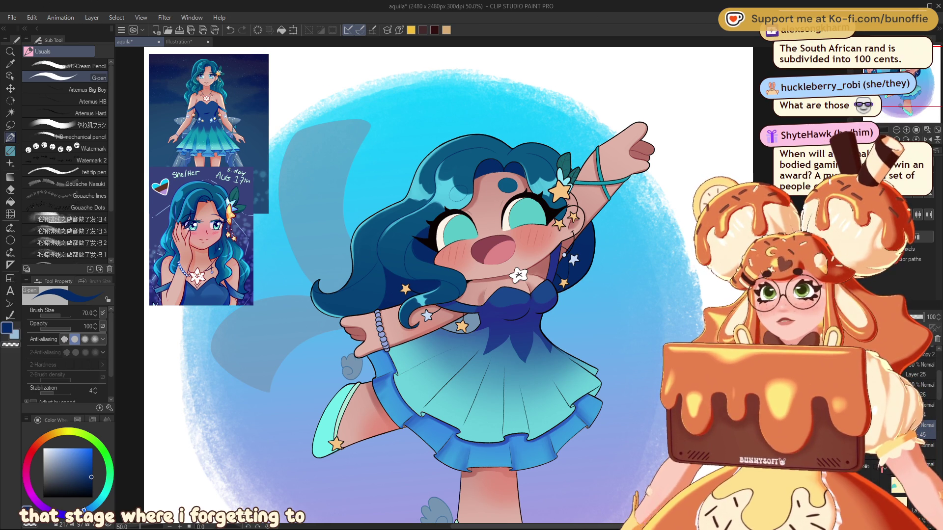
left_click_drag(900, 100, 904, 109)
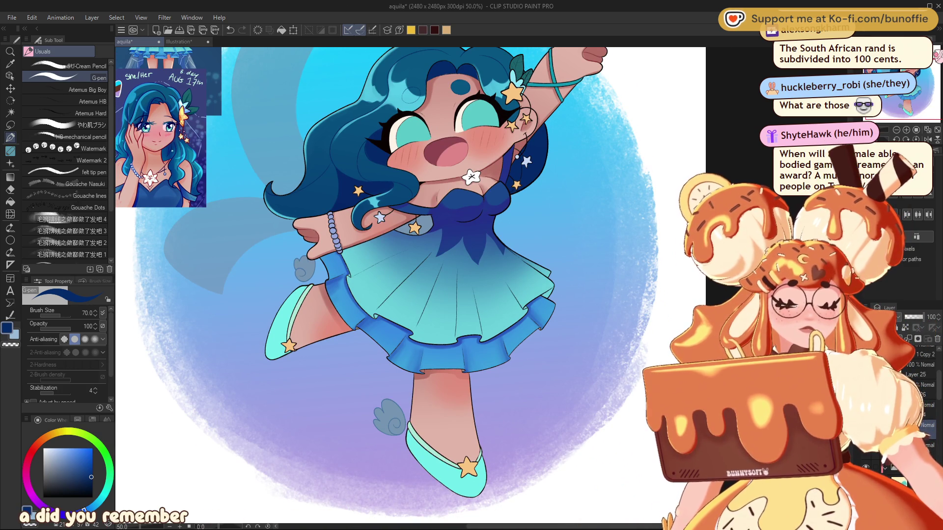
scroll(472, 289, "up", 2)
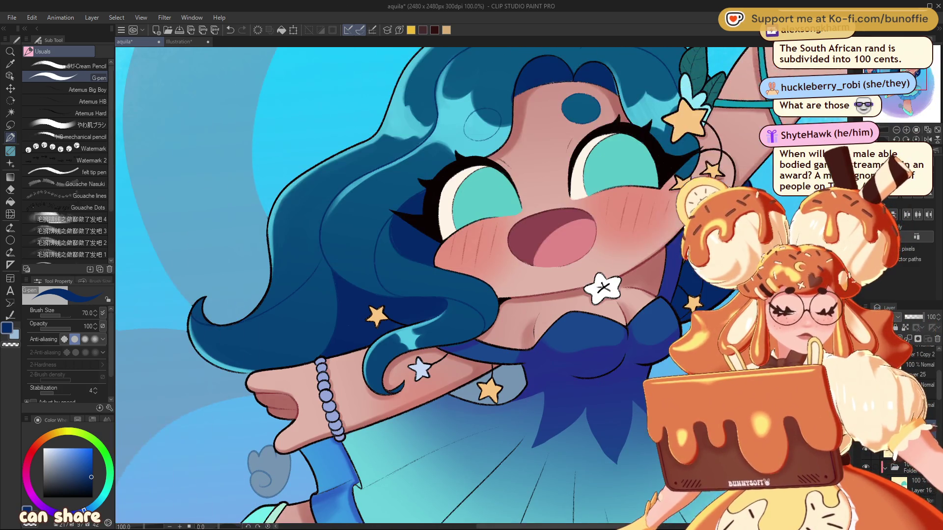
scroll(444, 289, "down", 1)
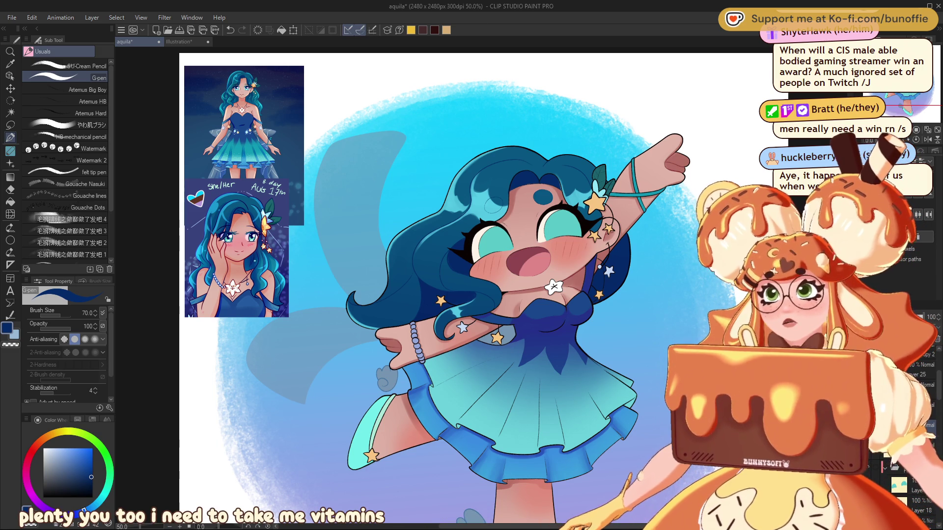
scroll(472, 290, "down", 2)
scroll(471, 290, "right", 2)
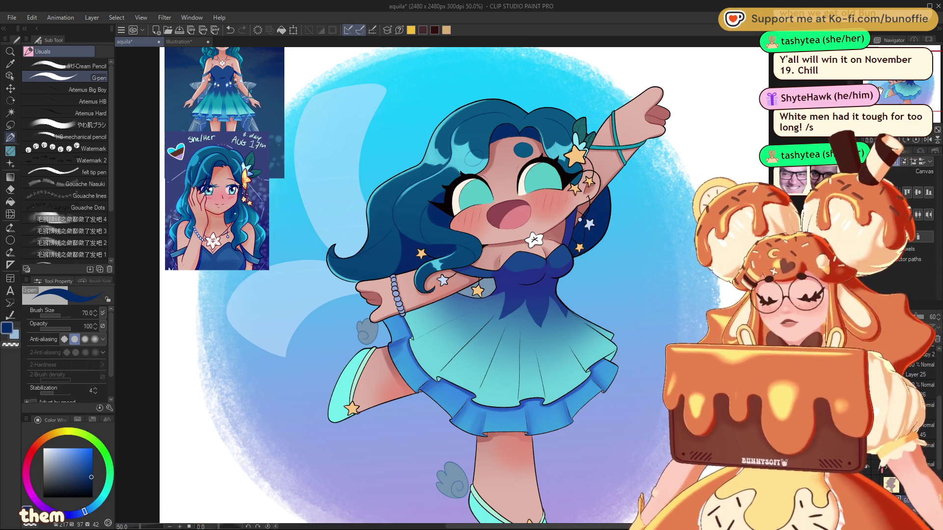
mouse_move(880, 89)
left_mouse_down()
mouse_move(909, 81)
mouse_move(889, 81)
left_mouse_up()
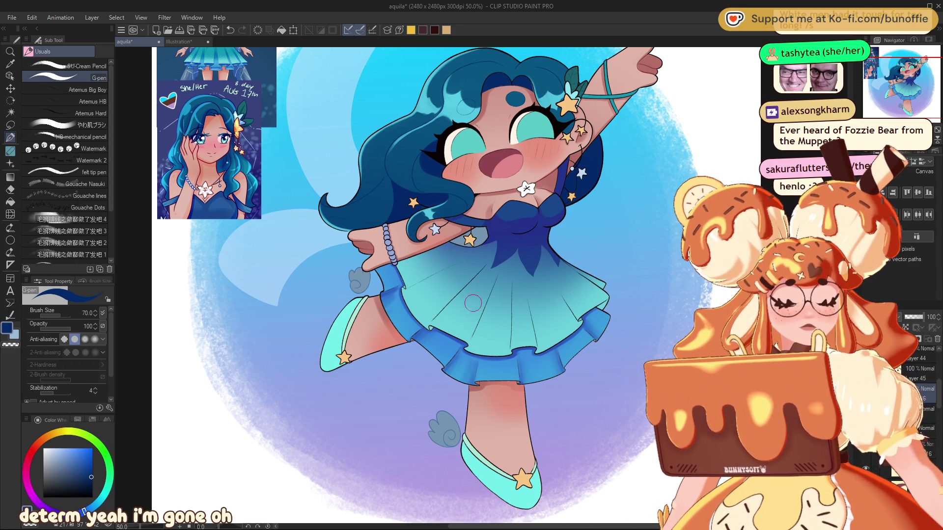
Eyedrop the light teal from the dress's skirt as the main colour.
left_click(452, 325, "alt")
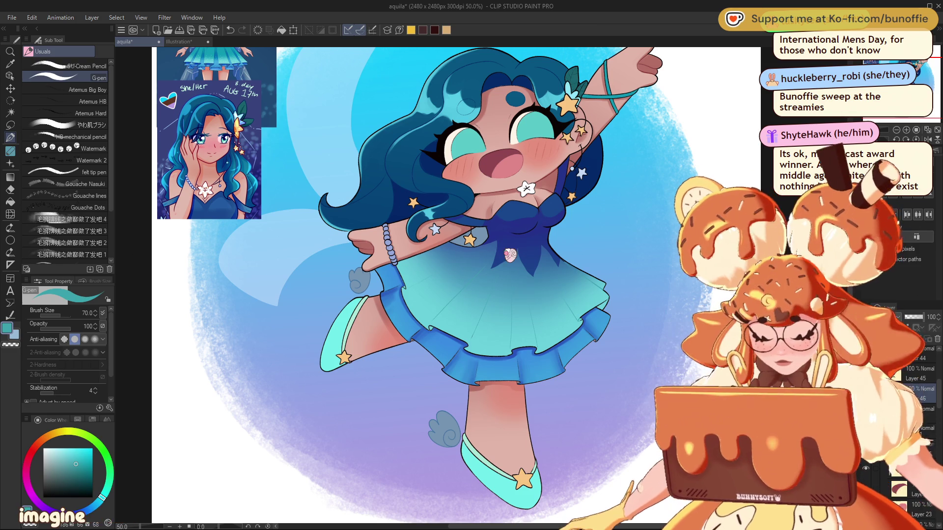
Eyedrop the teal of the frilled skirt, then nudge it to a slightly darker blue on the colour wheel.
key("space")
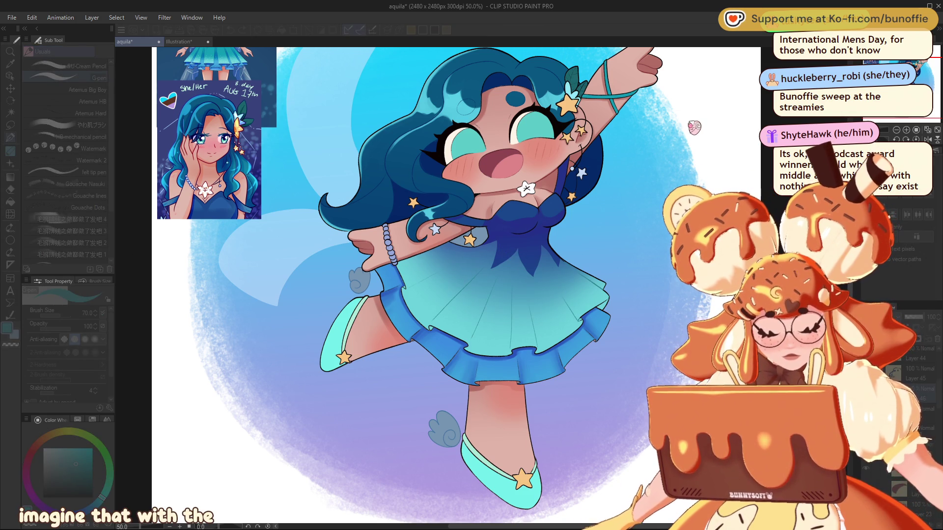
left_click(503, 229, "alt")
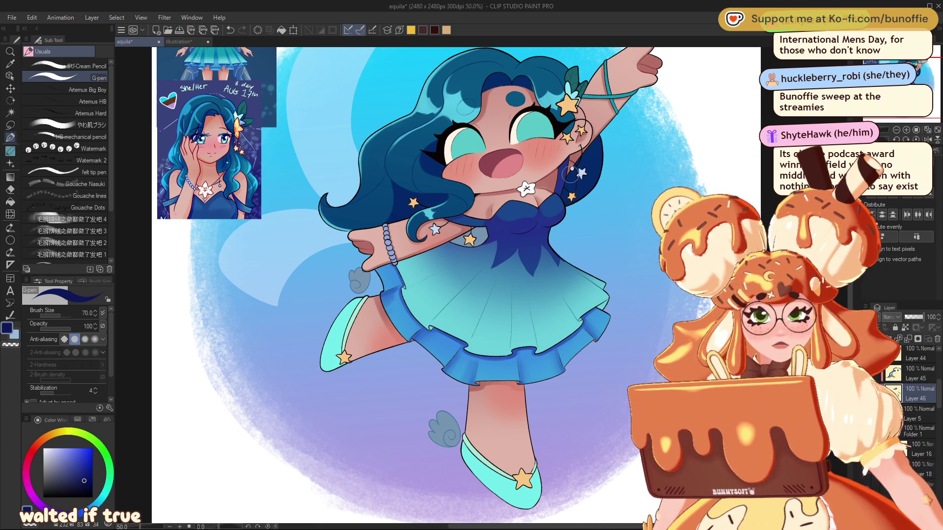
left_click_drag(441, 294, 368, 295)
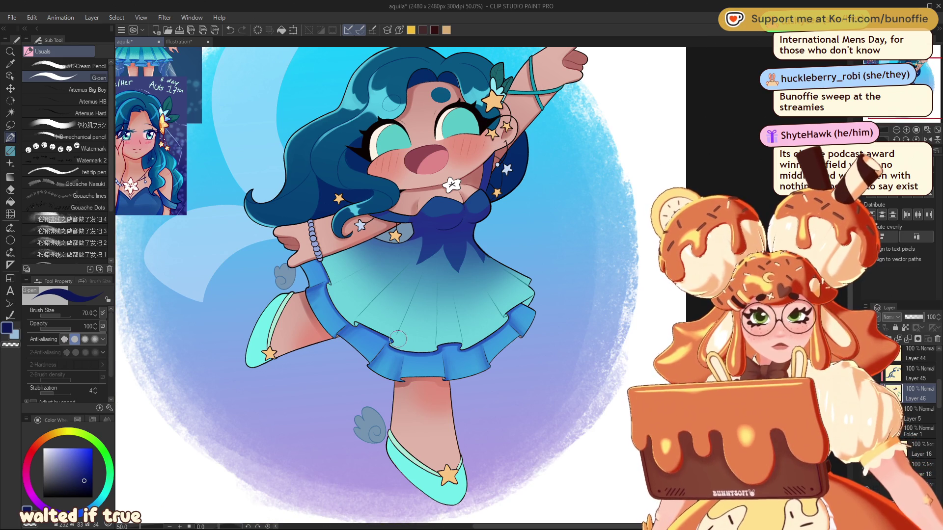
left_click(402, 270, "alt")
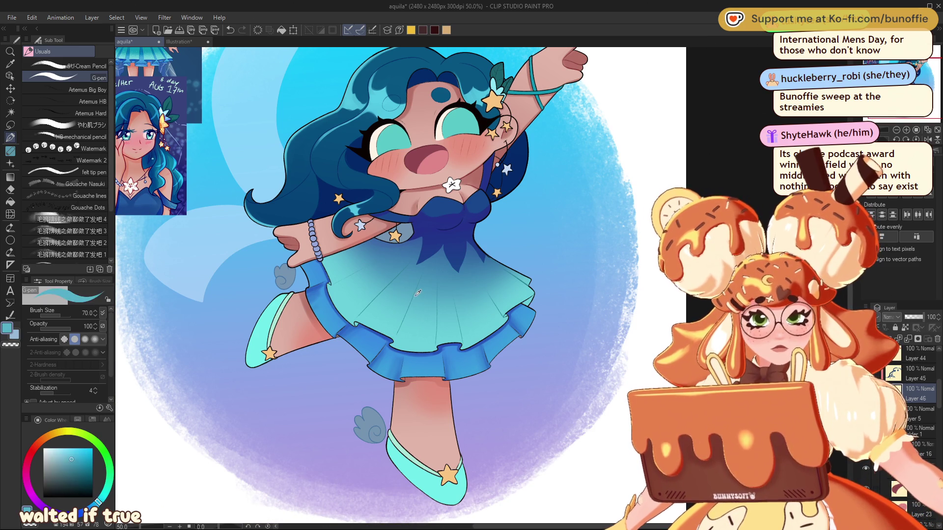
left_click(400, 270, "alt")
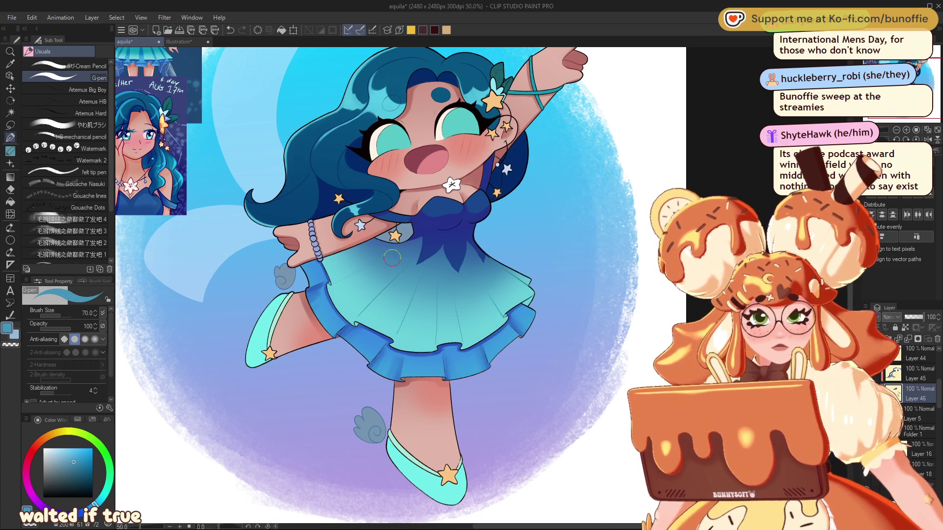
left_click(78, 466)
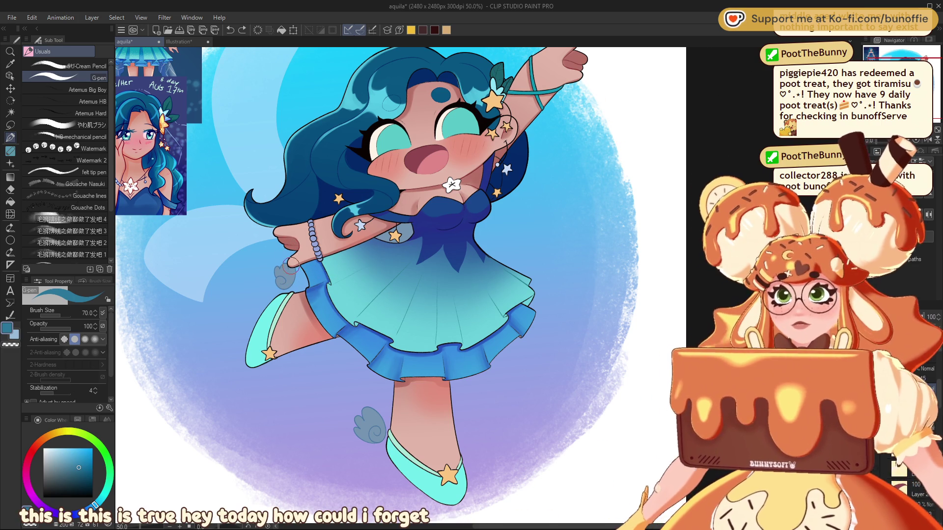
Sample the sleeve's blue twice, then deepen it to a dark navy in the colour square.
left_click(320, 270, "alt")
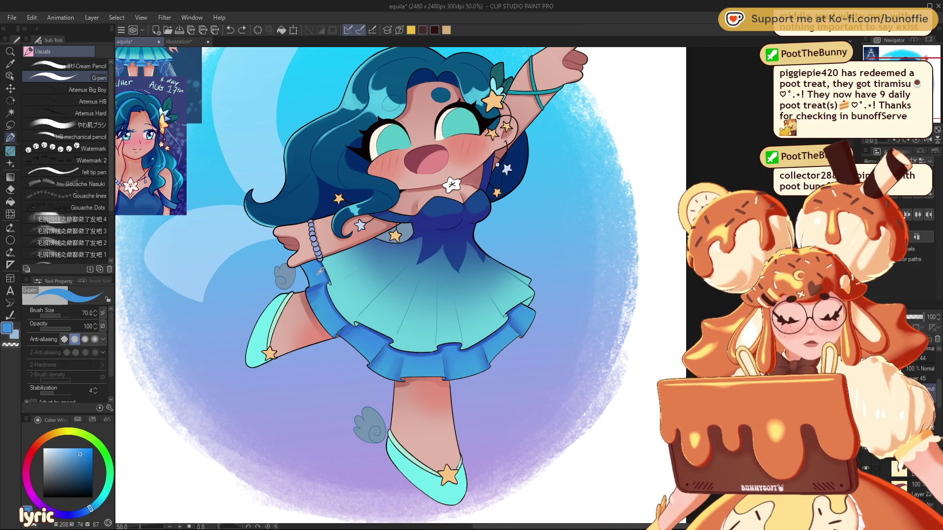
left_click(320, 284, "alt")
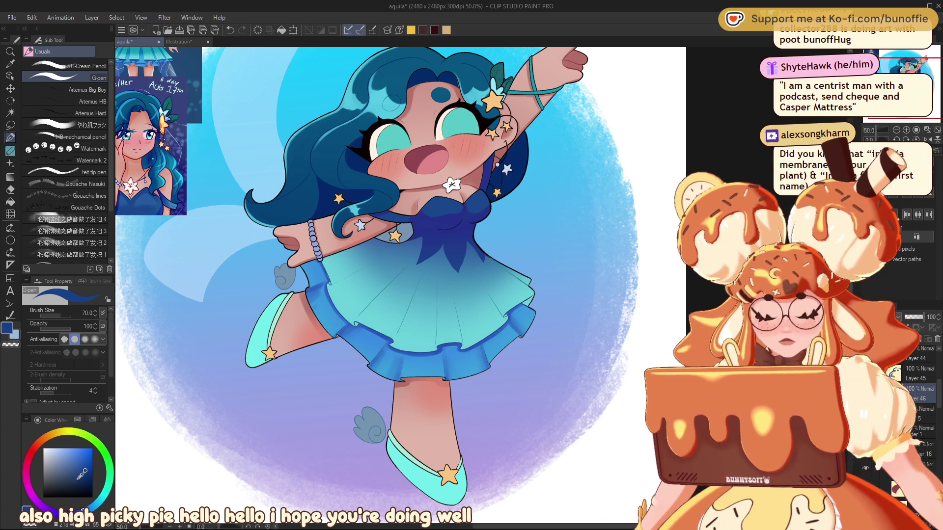
left_click(87, 481)
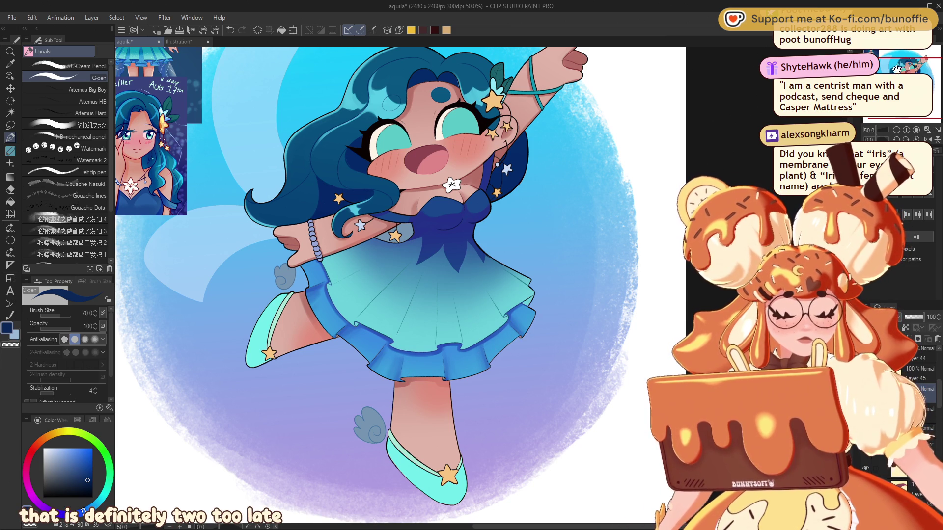
scroll(514, 346, "up", 2)
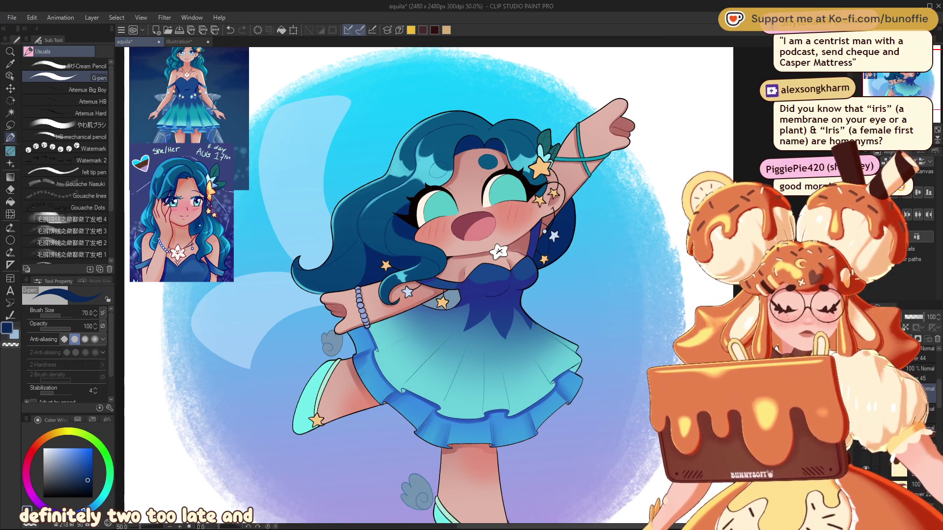
scroll(383, 288, "right", 3)
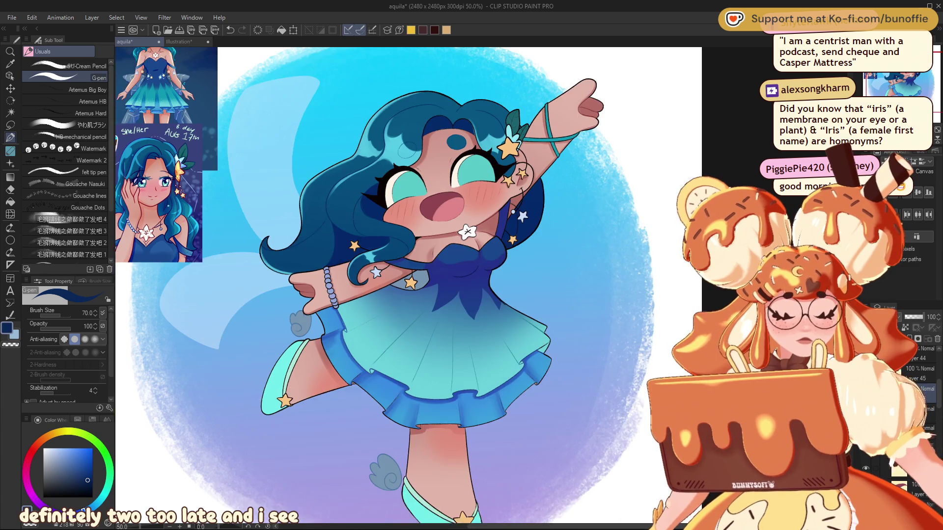
scroll(406, 287, "down", 3)
scroll(406, 288, "left", 2)
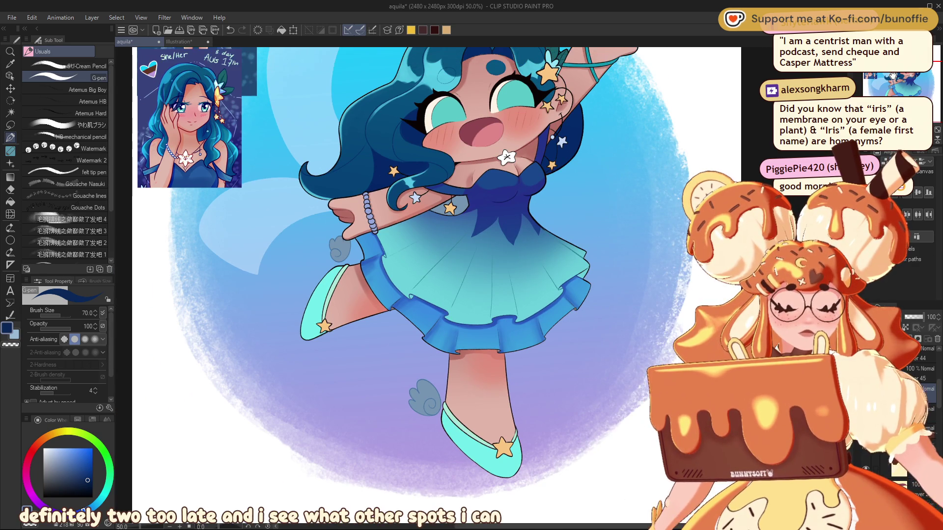
scroll(400, 288, "up", 4)
scroll(400, 288, "right", 2)
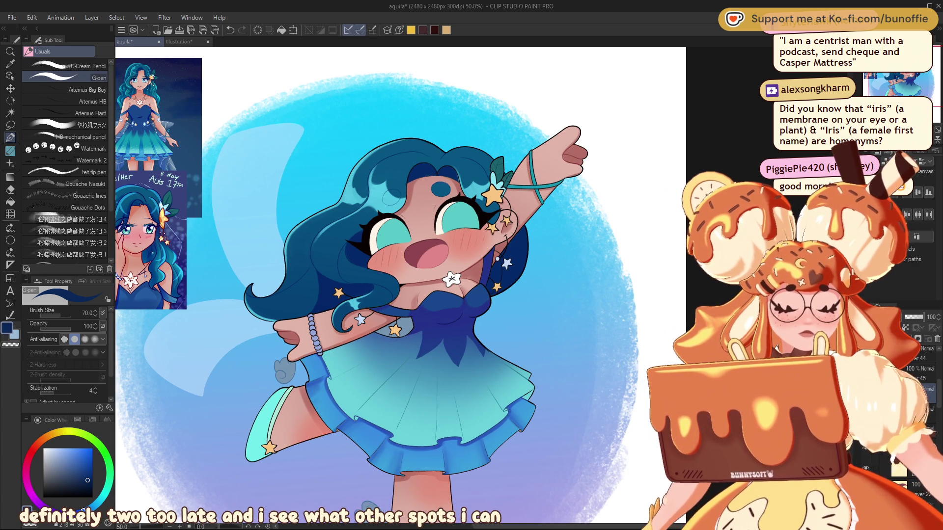
scroll(400, 288, "down", 2)
scroll(400, 288, "left", 3)
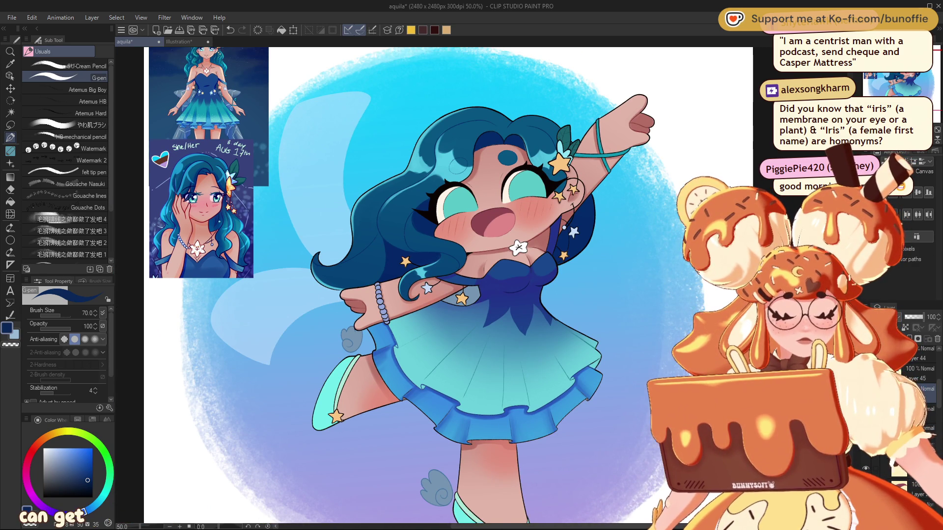
scroll(408, 287, "left", 2)
scroll(407, 287, "down", 1)
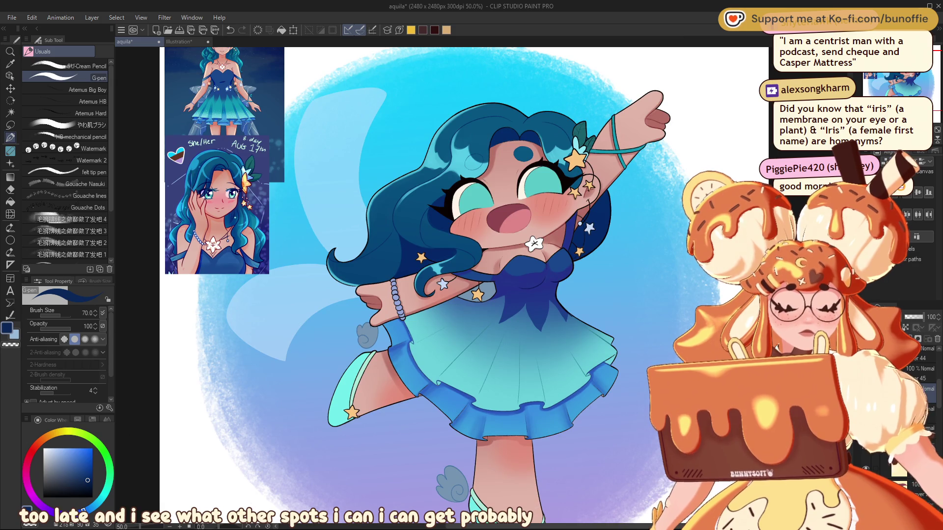
scroll(918, 393, "down", 3)
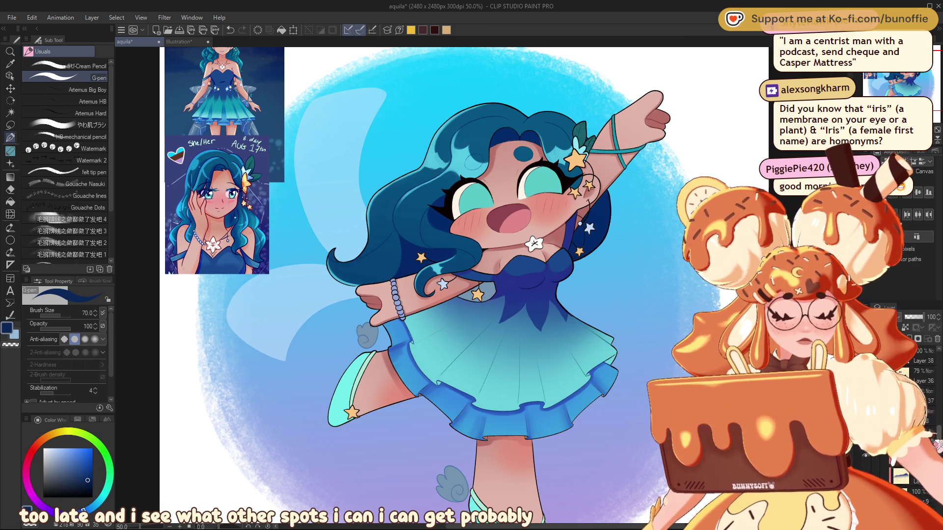
scroll(919, 392, "down", 3)
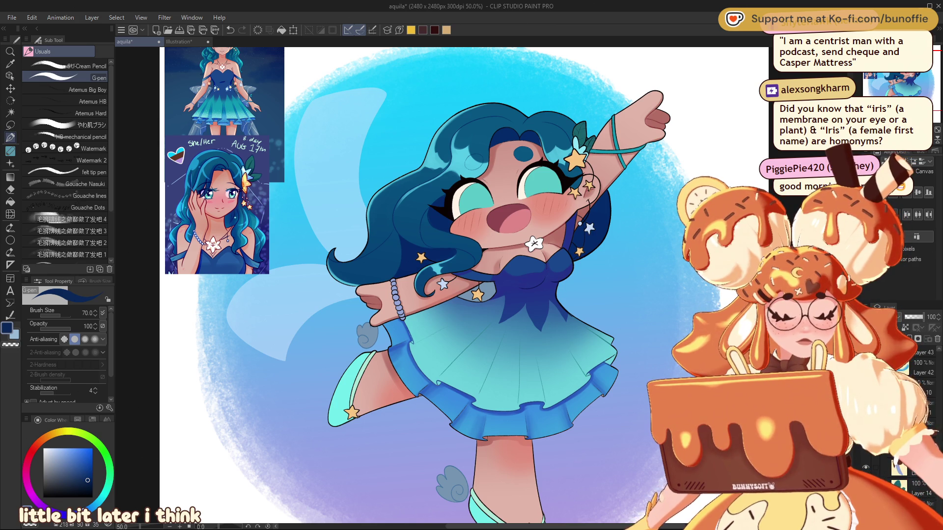
scroll(923, 388, "up", 3)
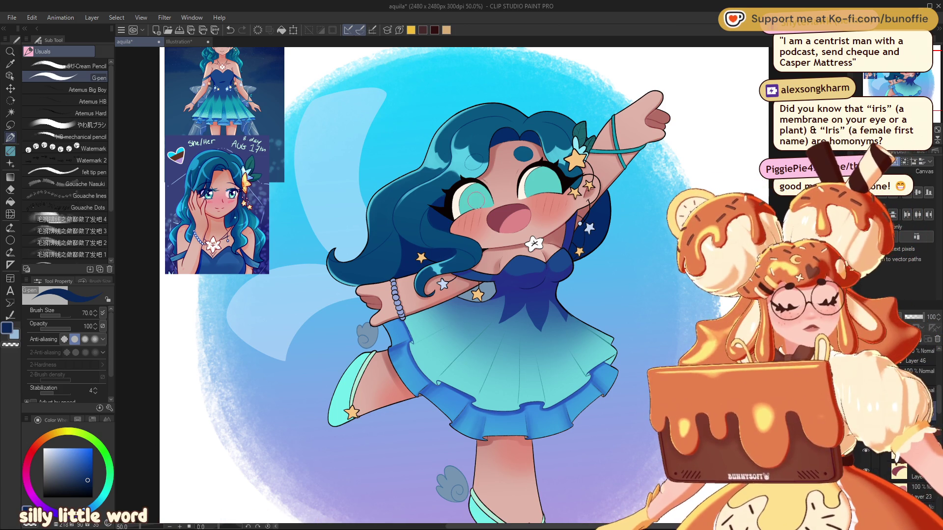
left_click(413, 276, "alt")
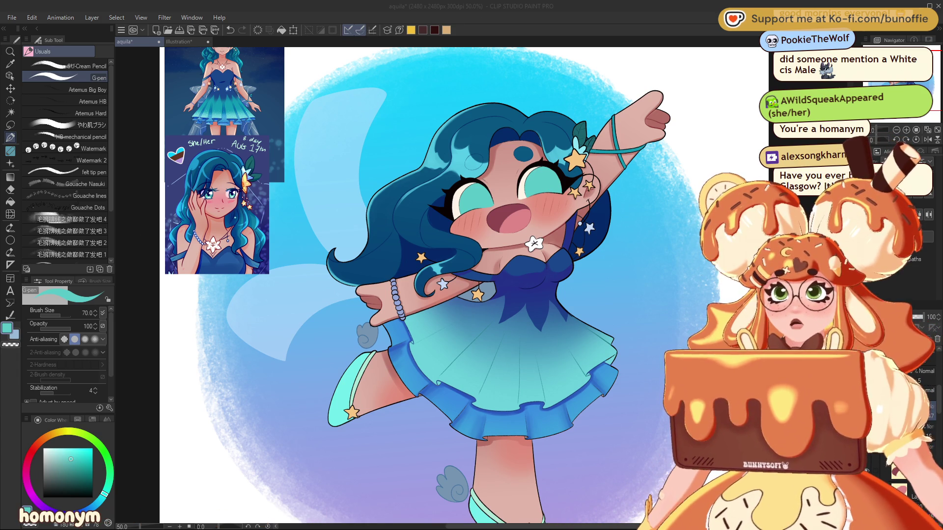
left_click_drag(919, 52, 908, 46)
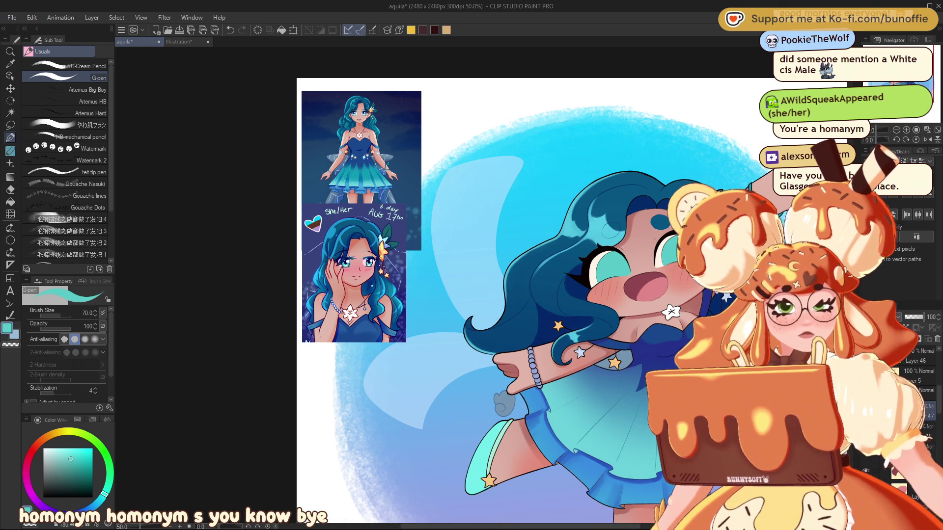
Zoom in on the face and sample dark navy, undoing a trial G-pen pupil stroke.
scroll(480, 292, "up", 5)
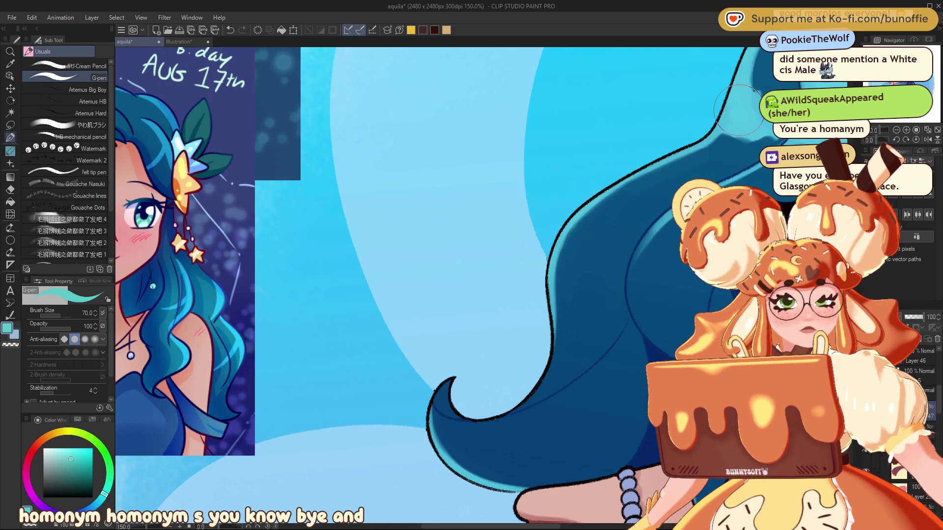
left_click(146, 212, "alt")
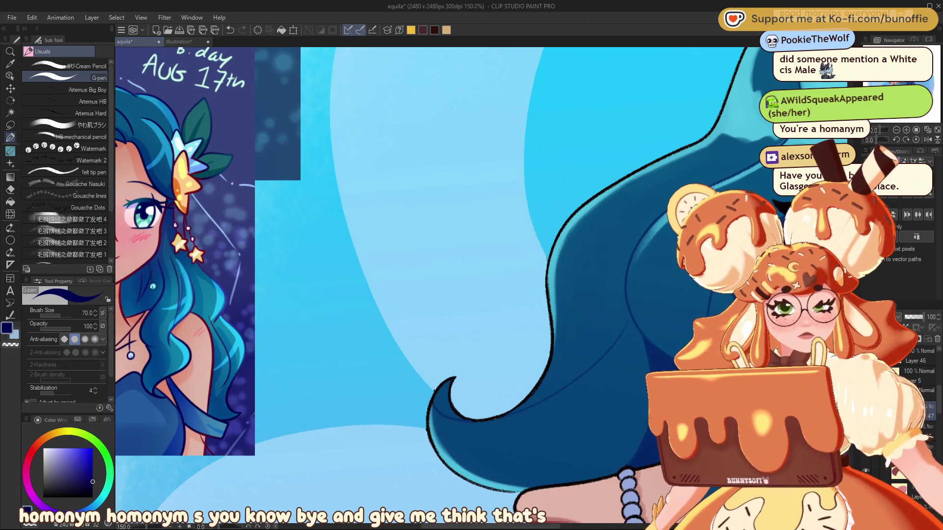
left_click_drag(144, 214, 322, 152)
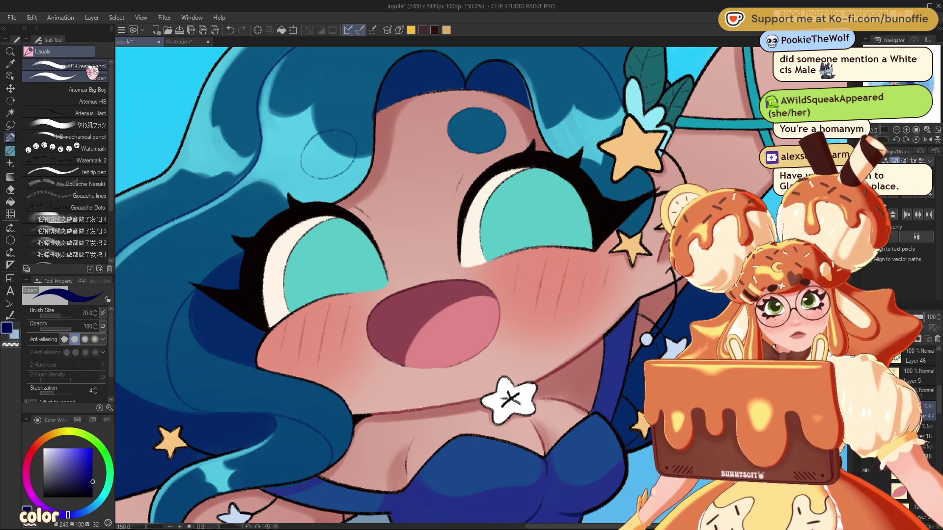
left_click_drag(344, 263, 359, 269)
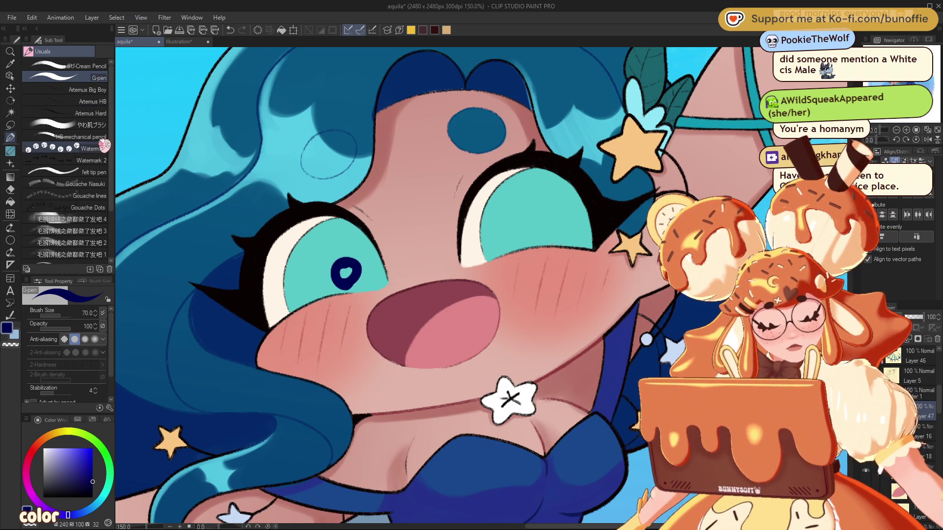
key("ctrl+z")
Paint soft navy pupils over both irises with the やわ肌ブラシ at size 80.
left_click(88, 125)
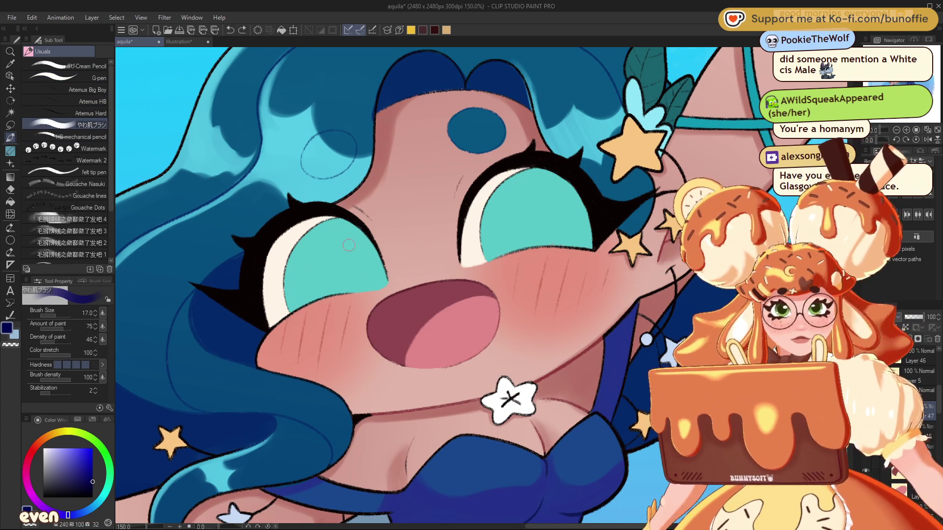
left_click(368, 276)
left_click_drag(370, 277, 363, 262)
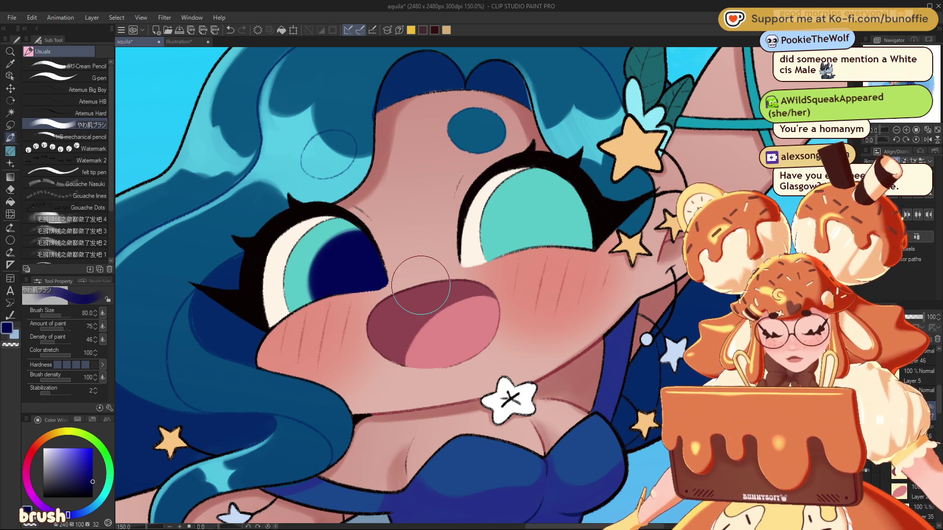
mouse_move(568, 233)
left_mouse_down()
mouse_move(540, 244)
mouse_move(564, 217)
left_mouse_up()
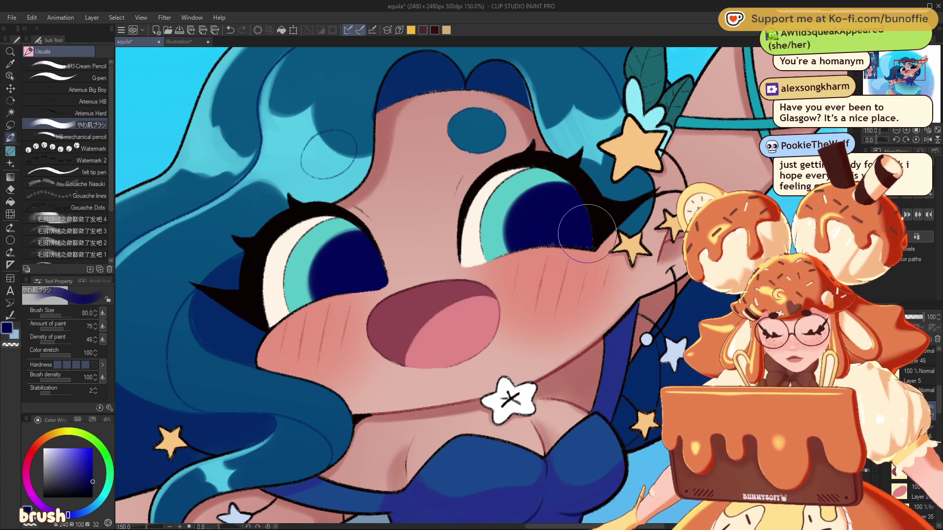
scroll(328, 150, "down", 5)
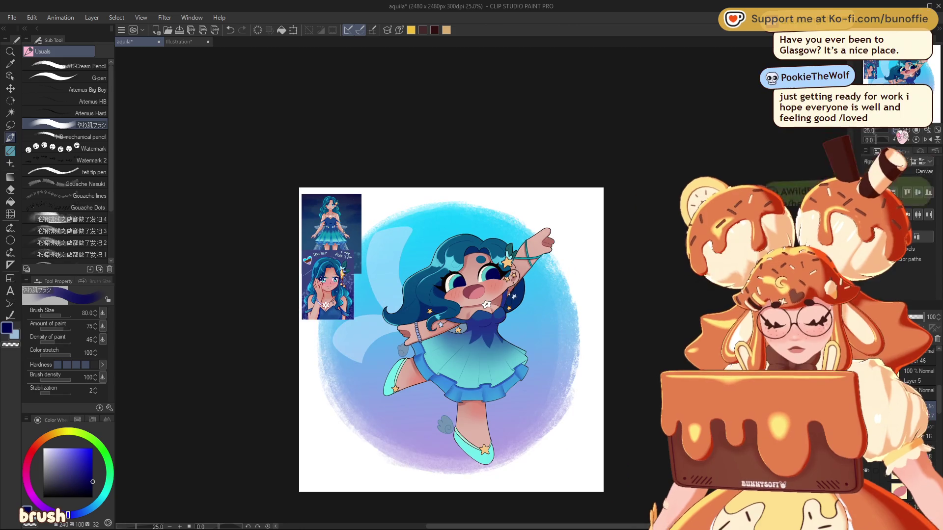
key("ctrl+plus")
key("ctrl+plus")
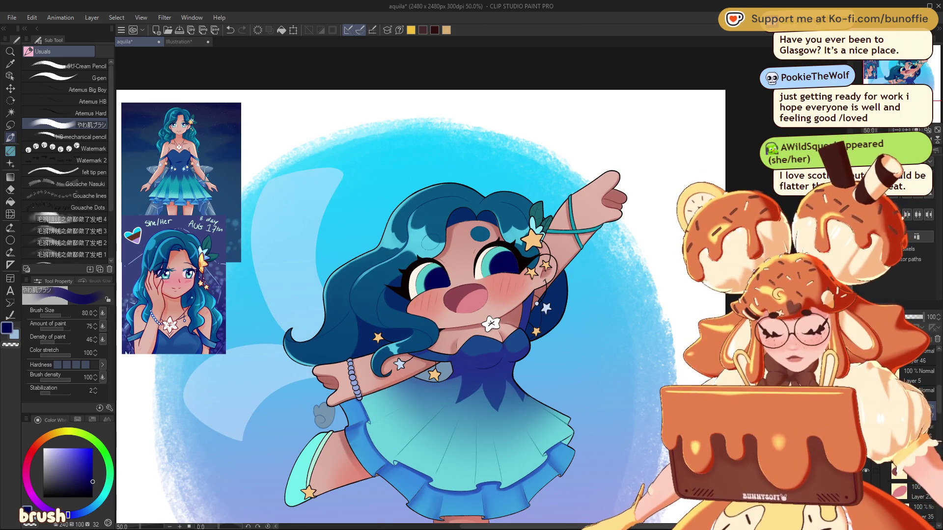
key("ctrl+z")
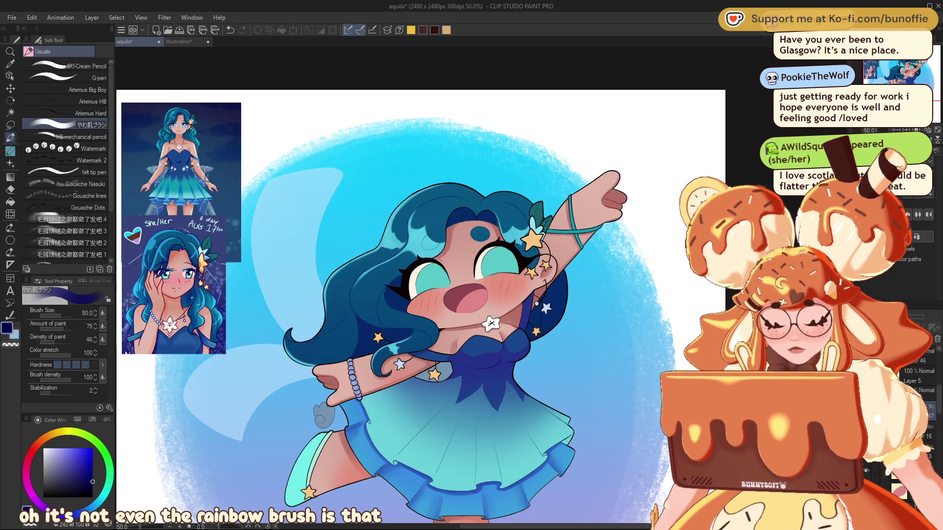
key("ctrl+y")
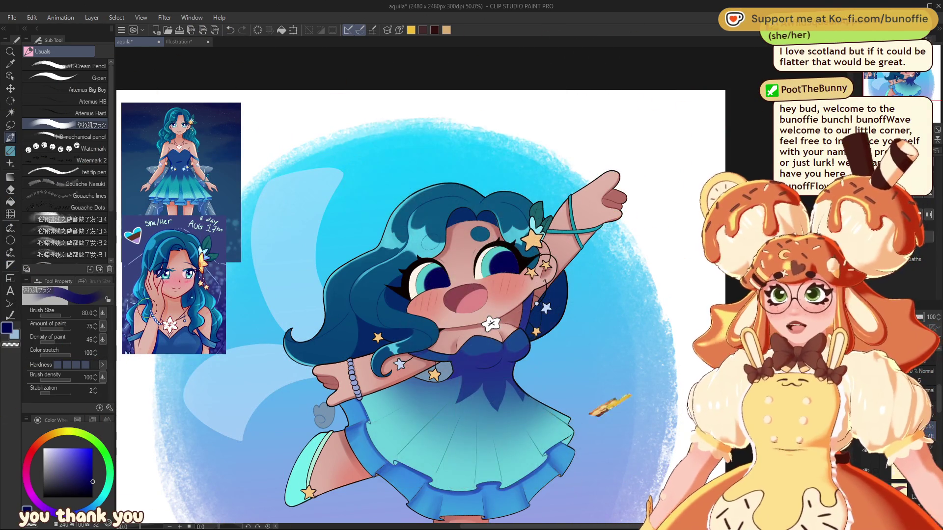
Lasso an area around the girl's face, switch to the Gradient tool, then deselect it.
left_click(10, 125)
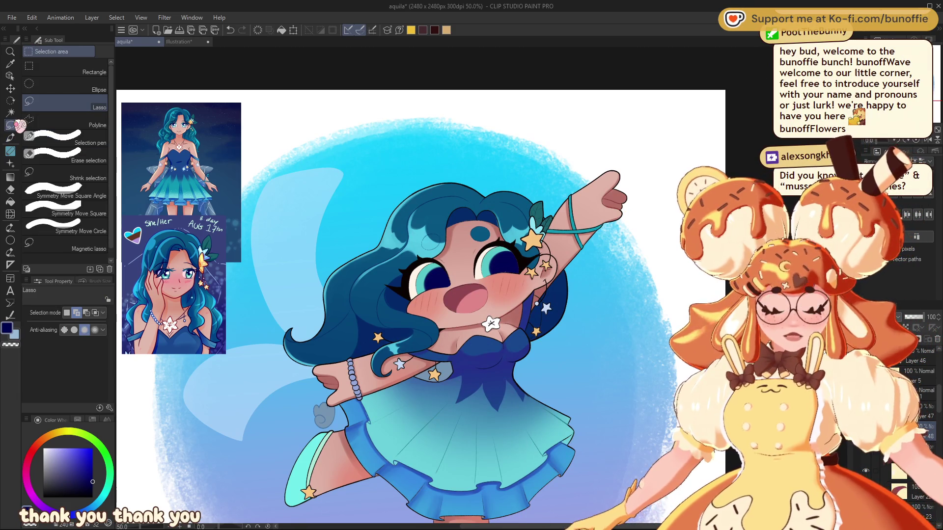
left_click_drag(563, 230, 569, 255)
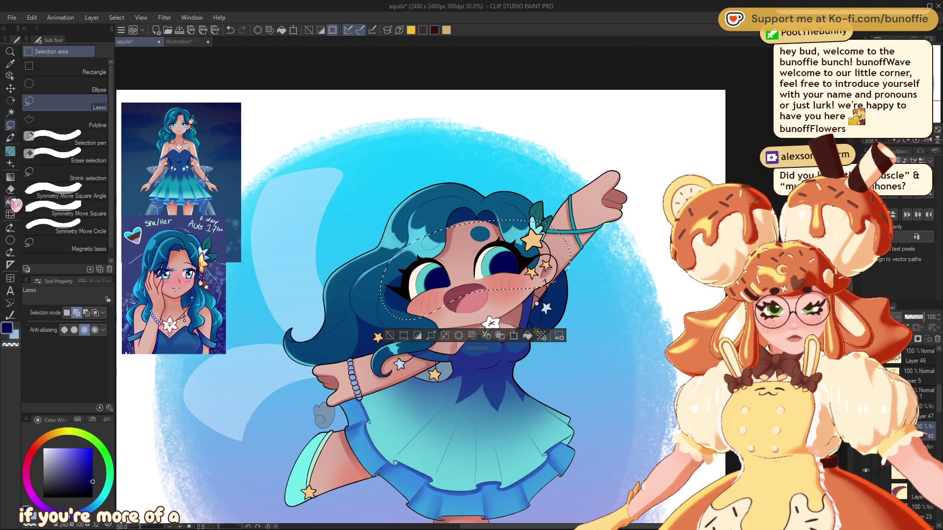
left_click(10, 177)
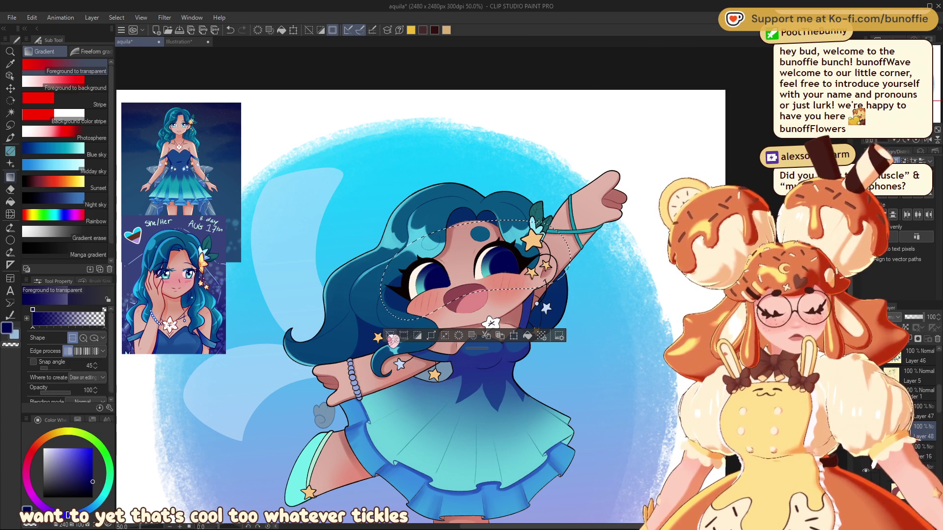
left_click(391, 336)
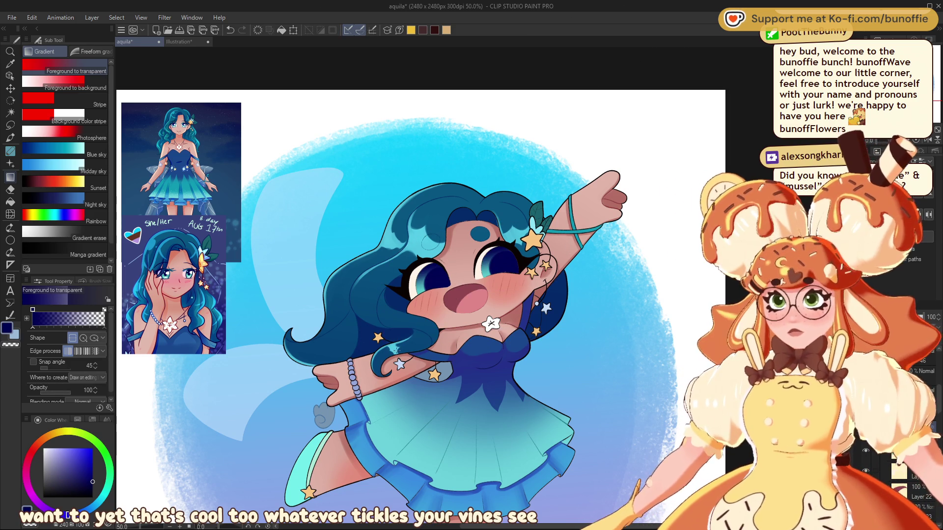
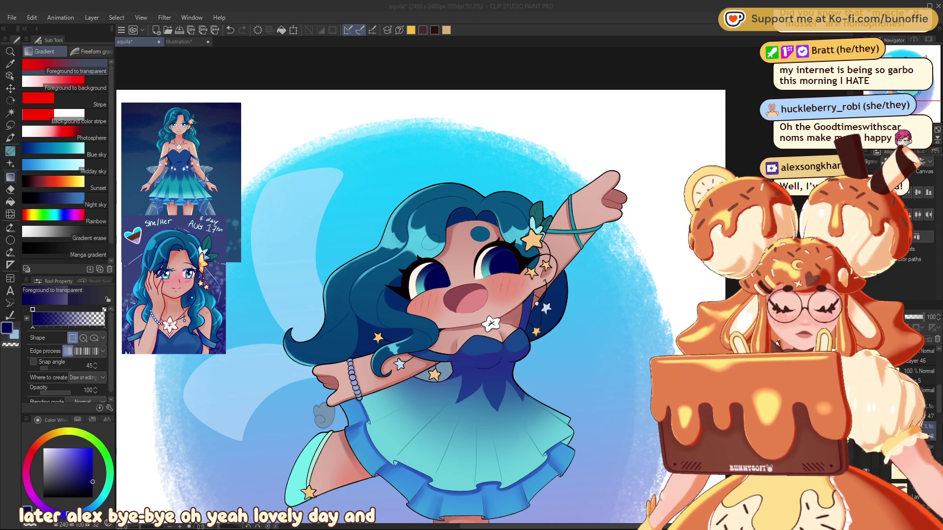
Zoom in to 150% on the girl's face and eyedropper the cream eye-white as the foreground colour.
scroll(364, 493, "up", 1)
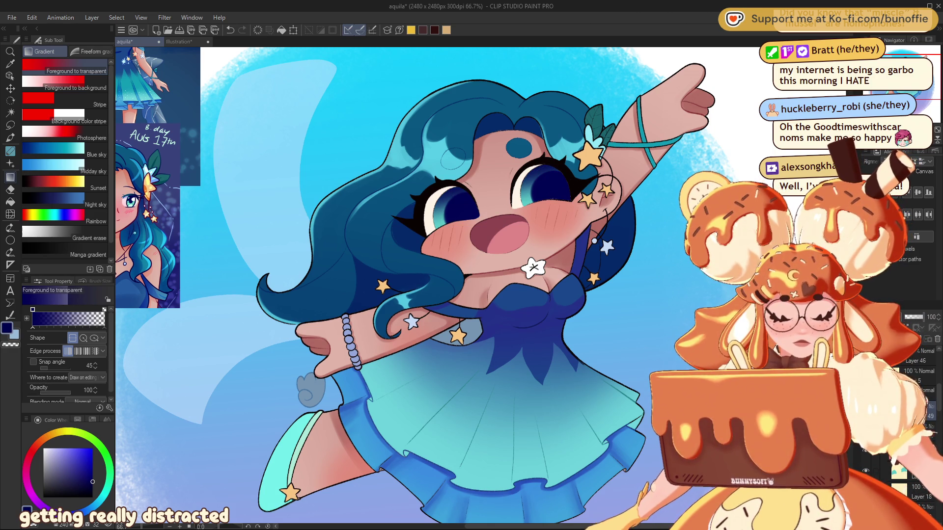
scroll(491, 246, "up", 5)
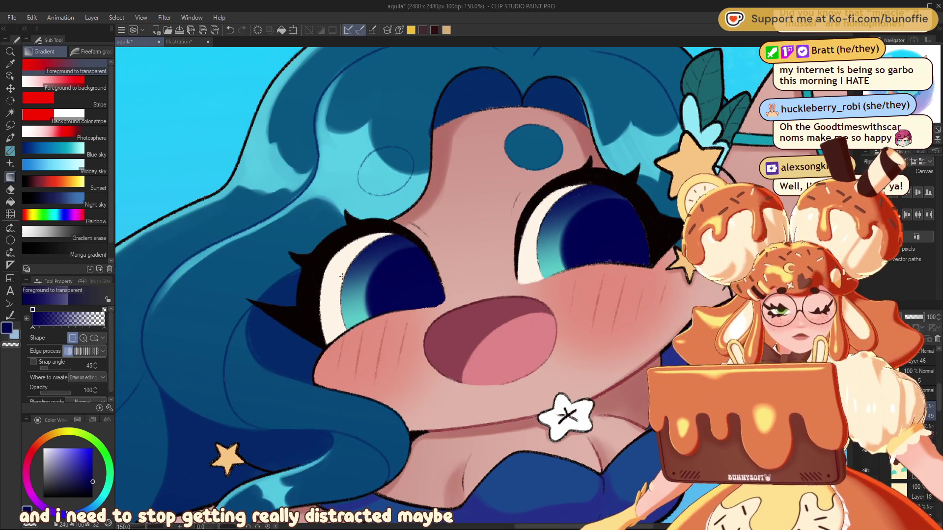
left_click(333, 273, "alt")
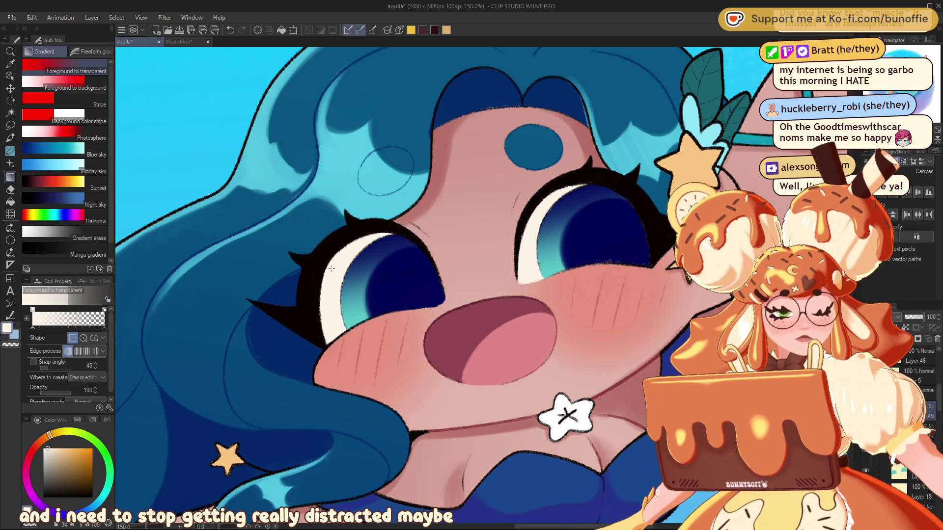
With the SU-Cream Pencil at Stabilization 0, draw and fill a white star in the left eye.
key("p")
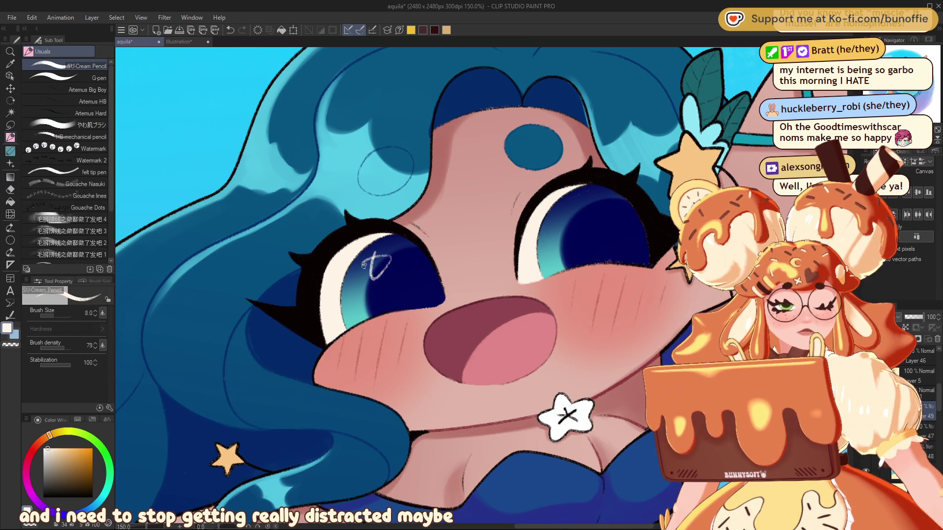
left_click_drag(363, 265, 394, 253)
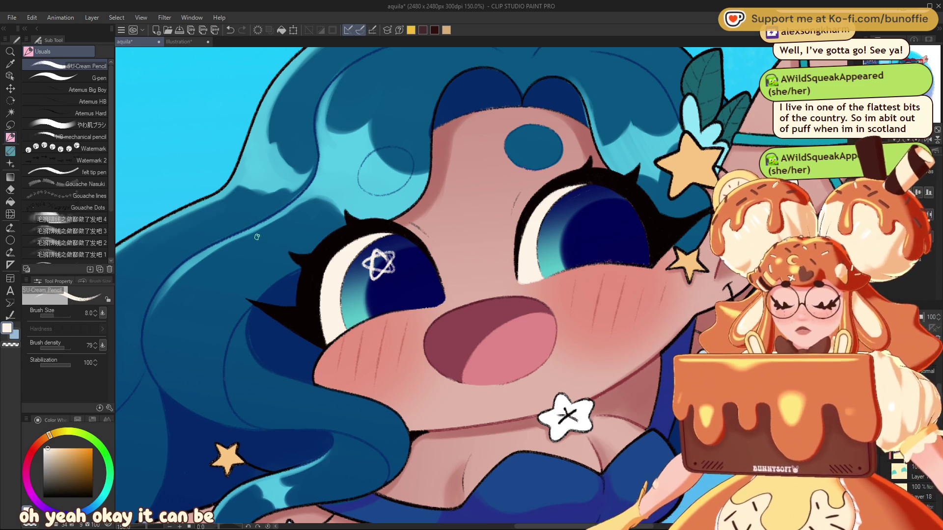
left_click_drag(70, 365, 34, 364)
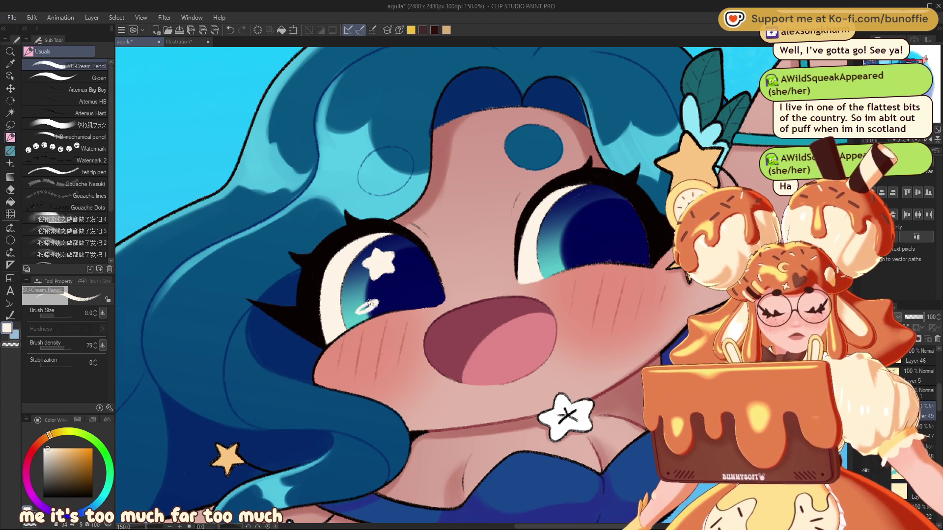
left_click_drag(374, 304, 362, 309)
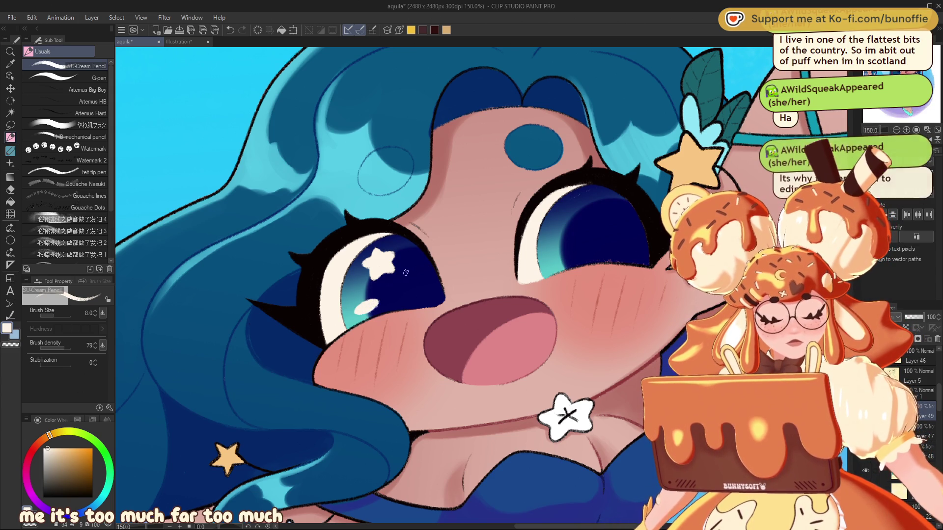
left_click_drag(405, 273, 194, 353)
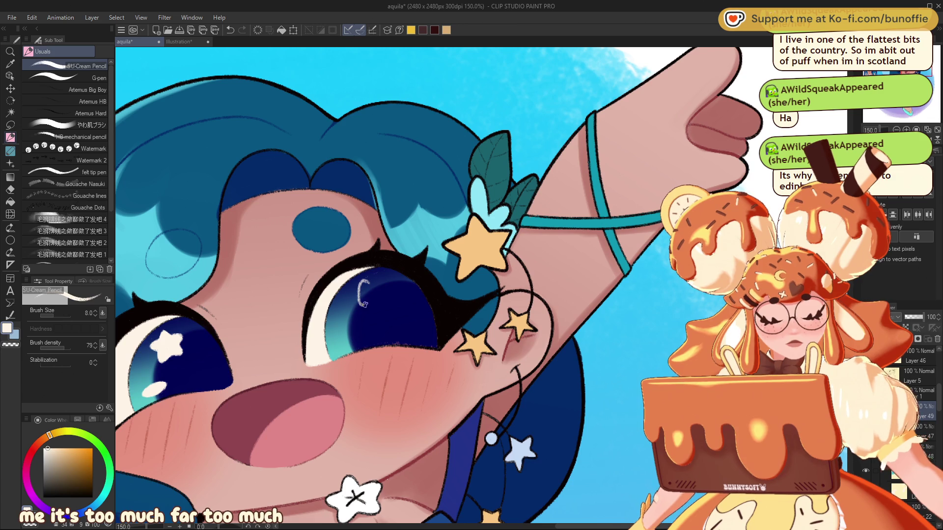
Paint a matching white star over the right eye's ring highlight with the pencil.
left_click_drag(373, 298, 370, 302)
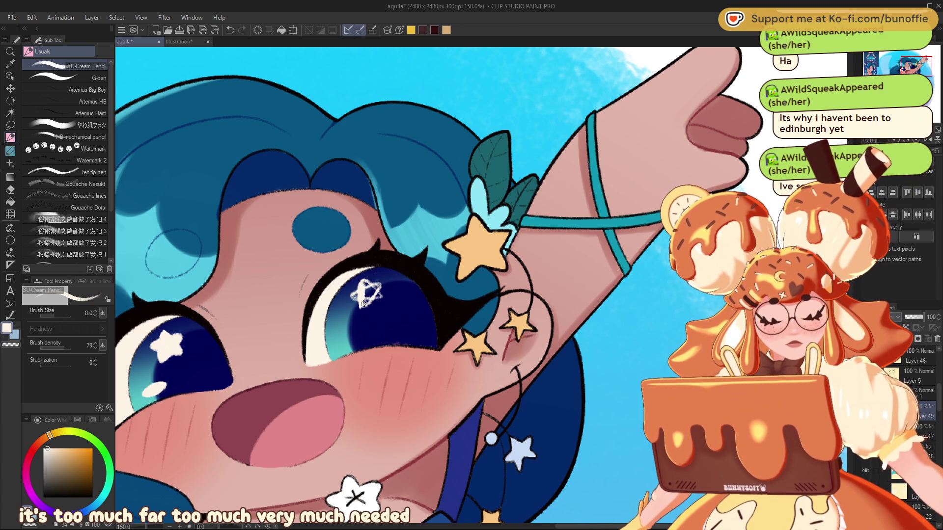
left_click_drag(363, 298, 365, 295)
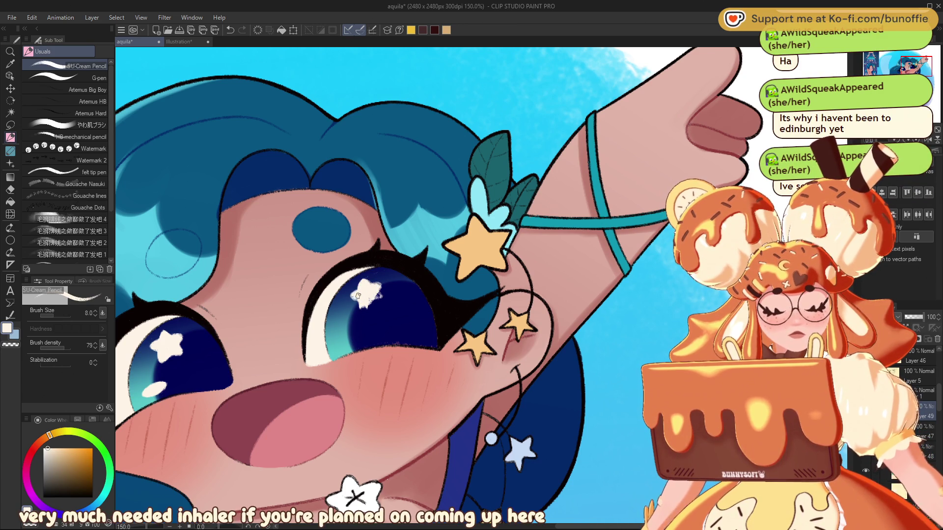